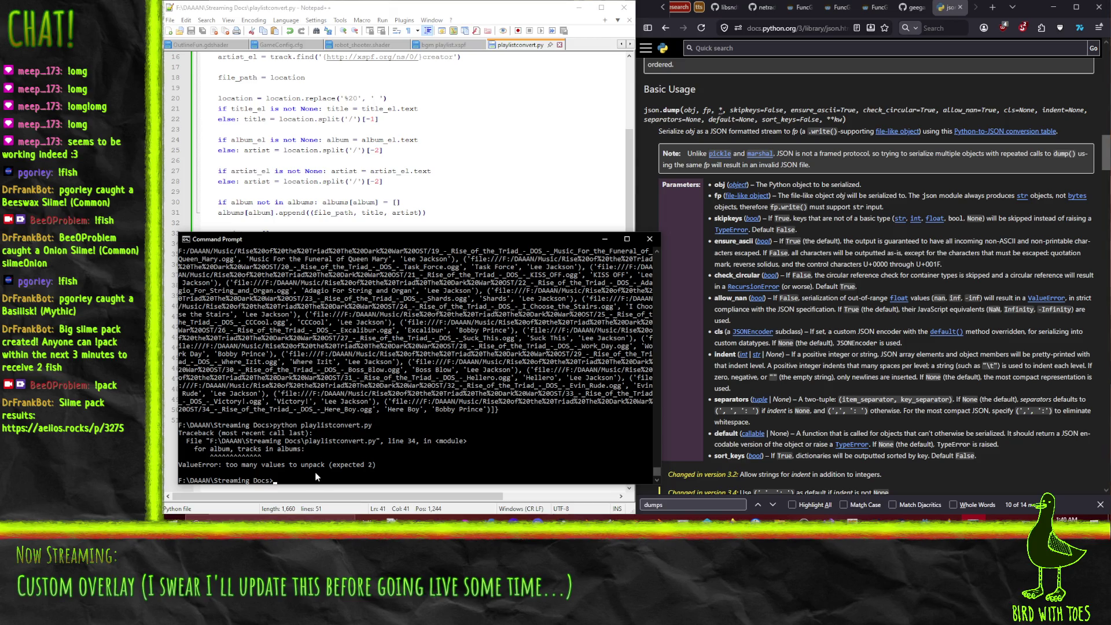
- Make line 34 loop over albums.items(), save the script, and rerun the conversion
key(alt+Tab)
click(368, 158)
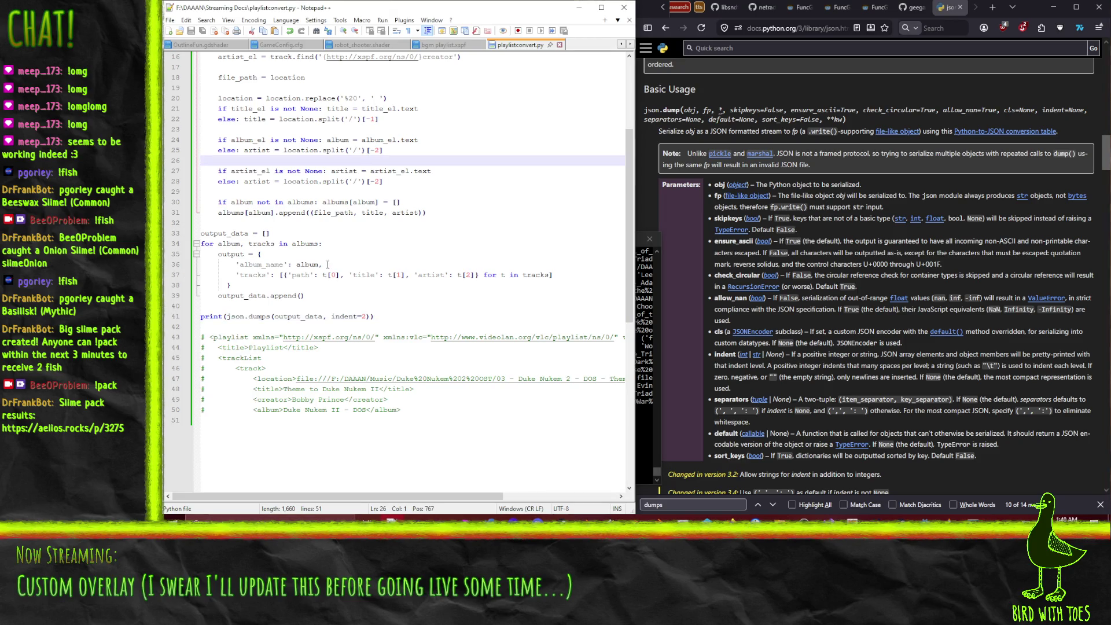
click(321, 244)
text(.it)
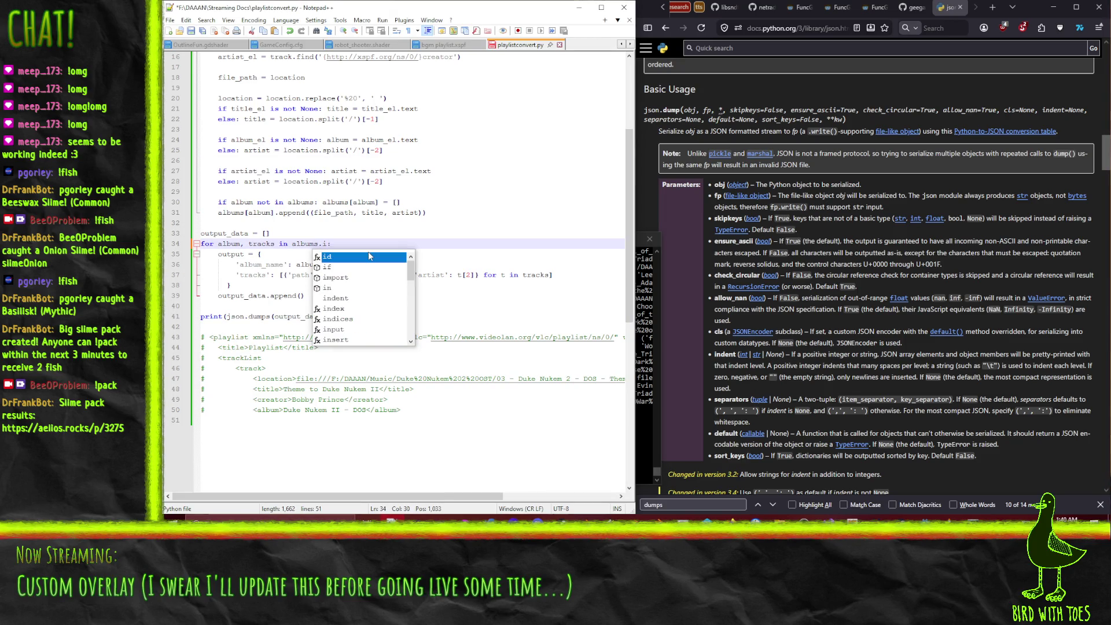
key(Return)
text(())
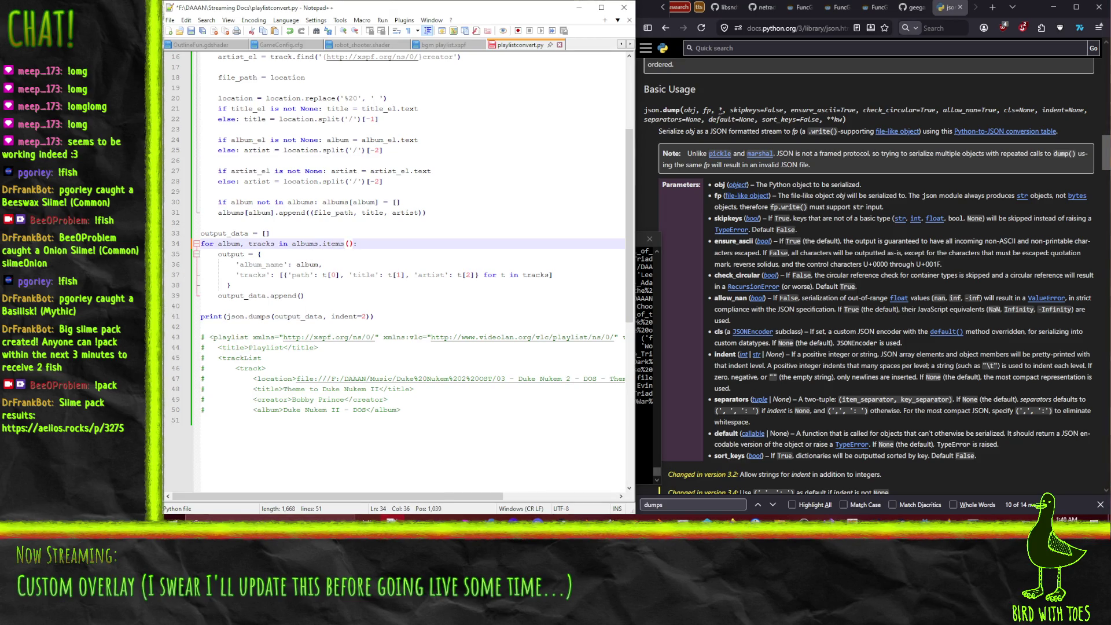
key(ctrl+s)
click(976, 519)
key(Up)
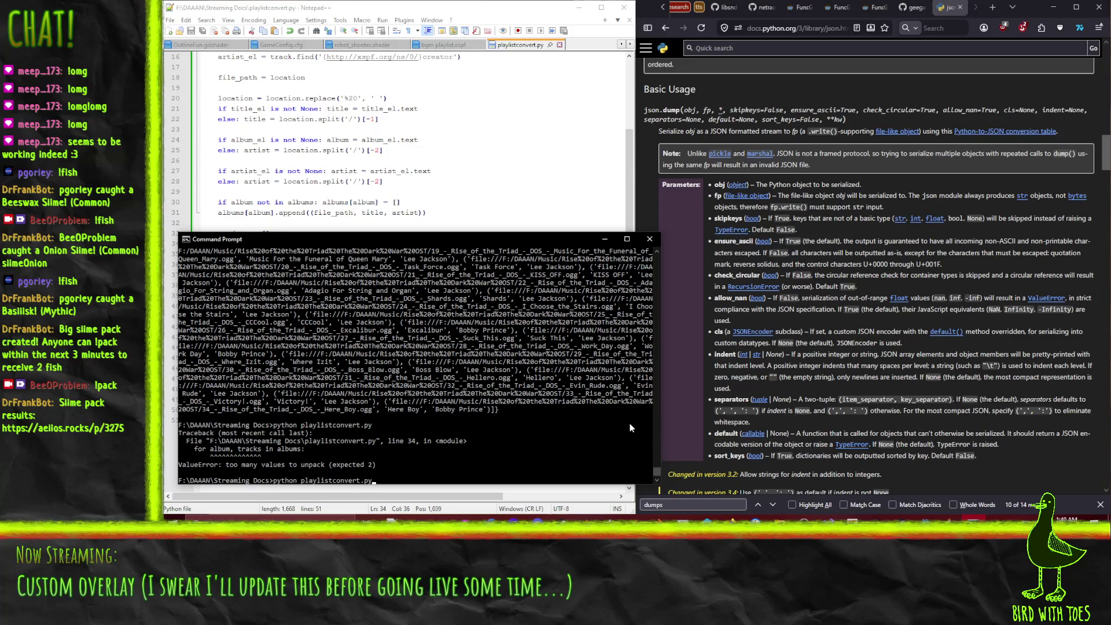
key(Return)
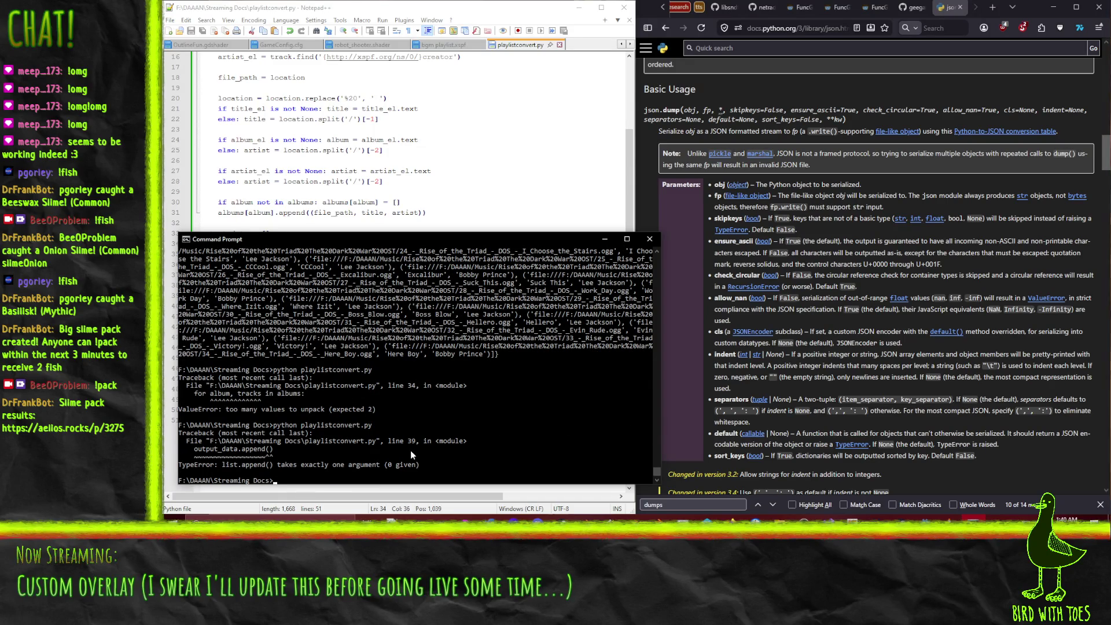
- Pass output into output_data.append() on line 39, save, and rerun playlistconvert.py
click(422, 209)
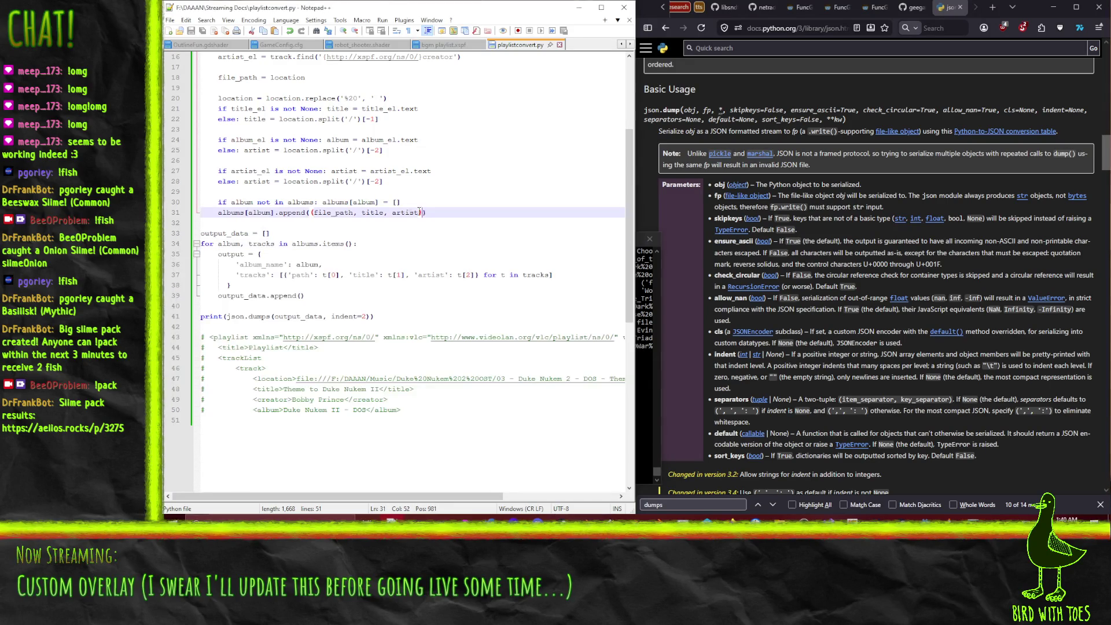
click(299, 296)
text(output)
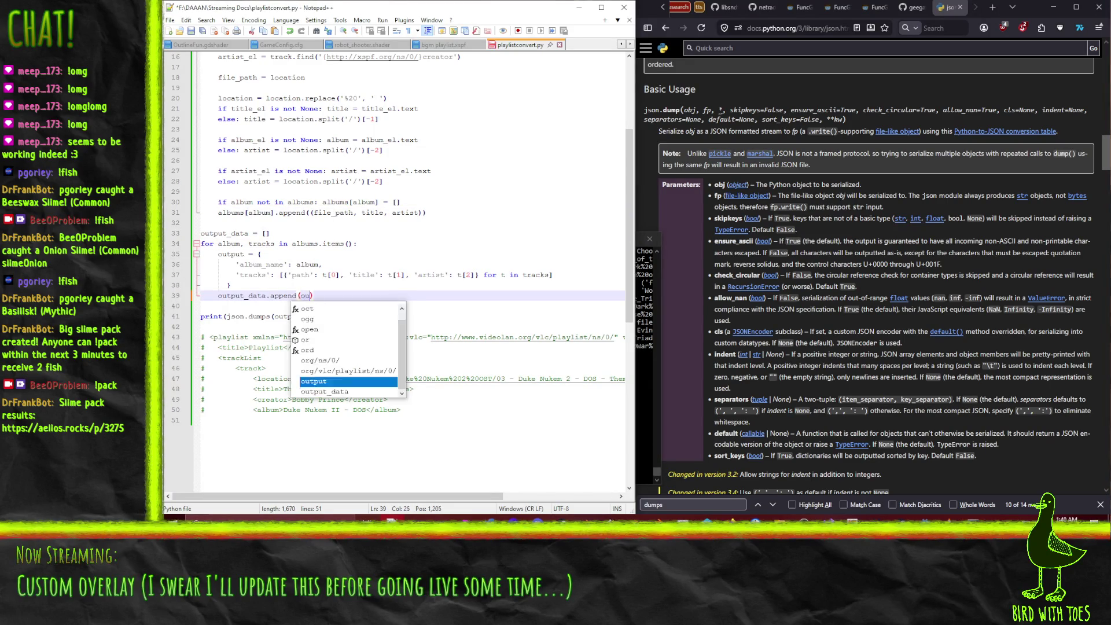
key(ctrl+s)
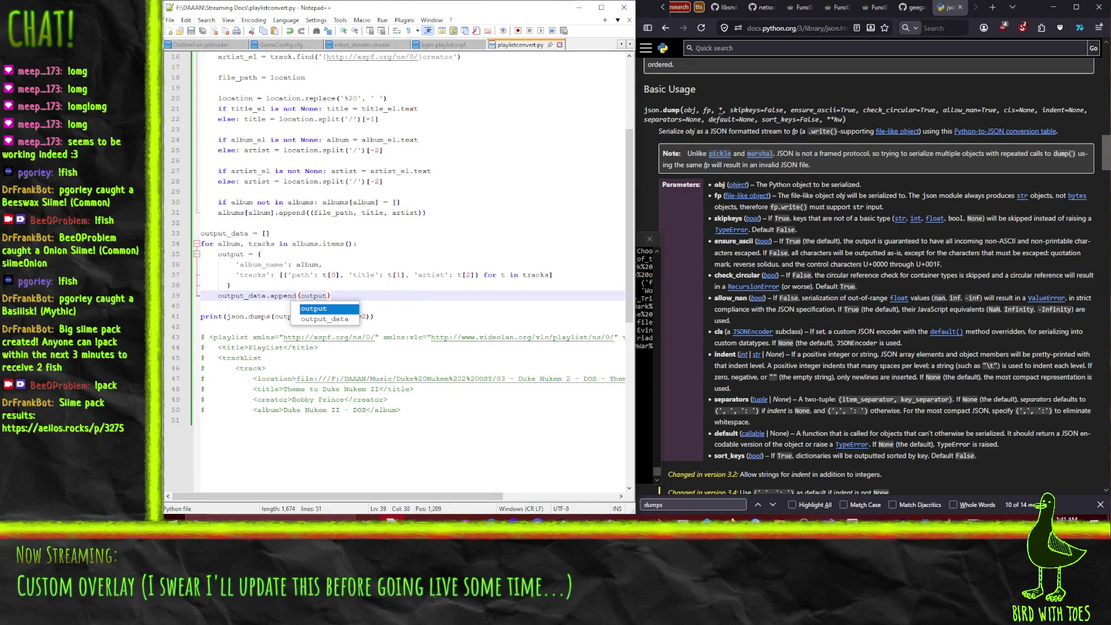
key(alt+Tab)
key(Up)
key(Return)
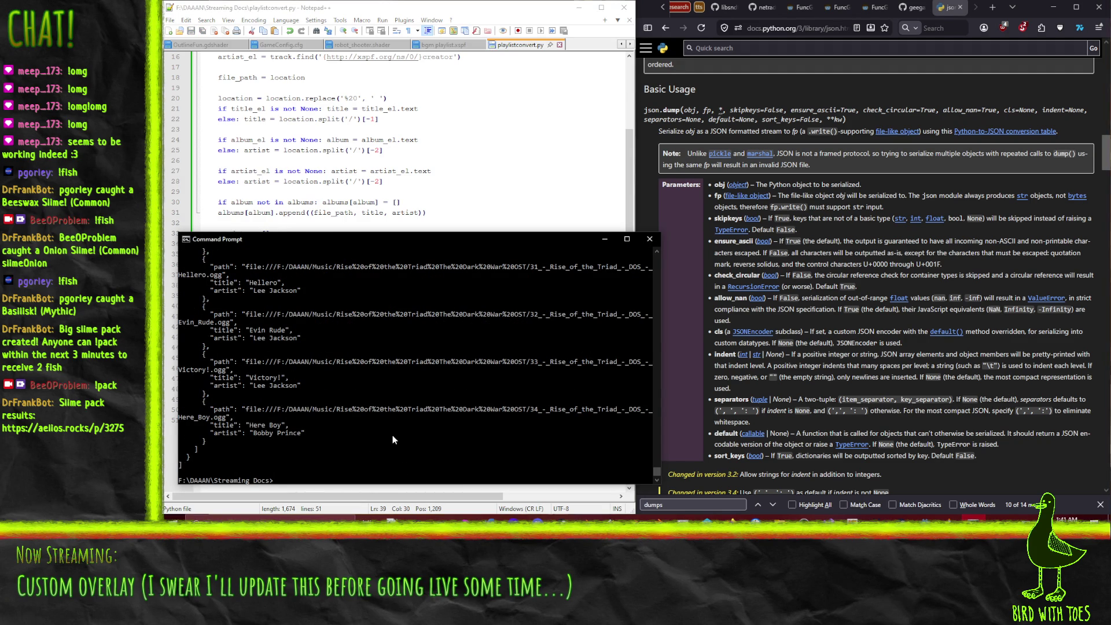
- Review the JSON output, then run python playlistconvert.py > playlist.json
scroll(359, 418, up, 10)
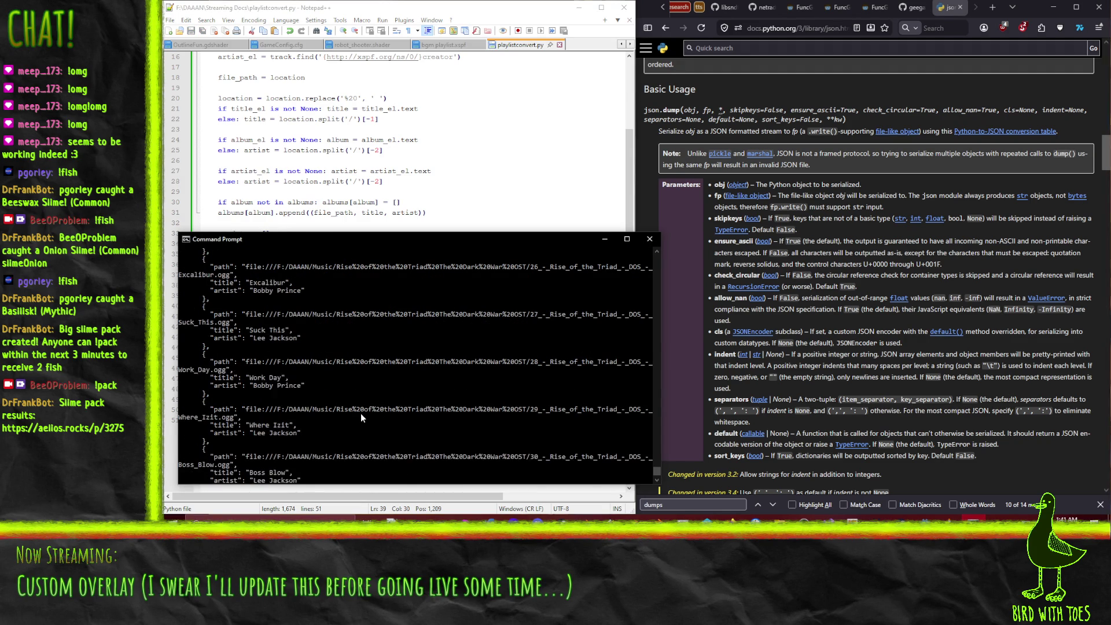
scroll(382, 416, down, 20)
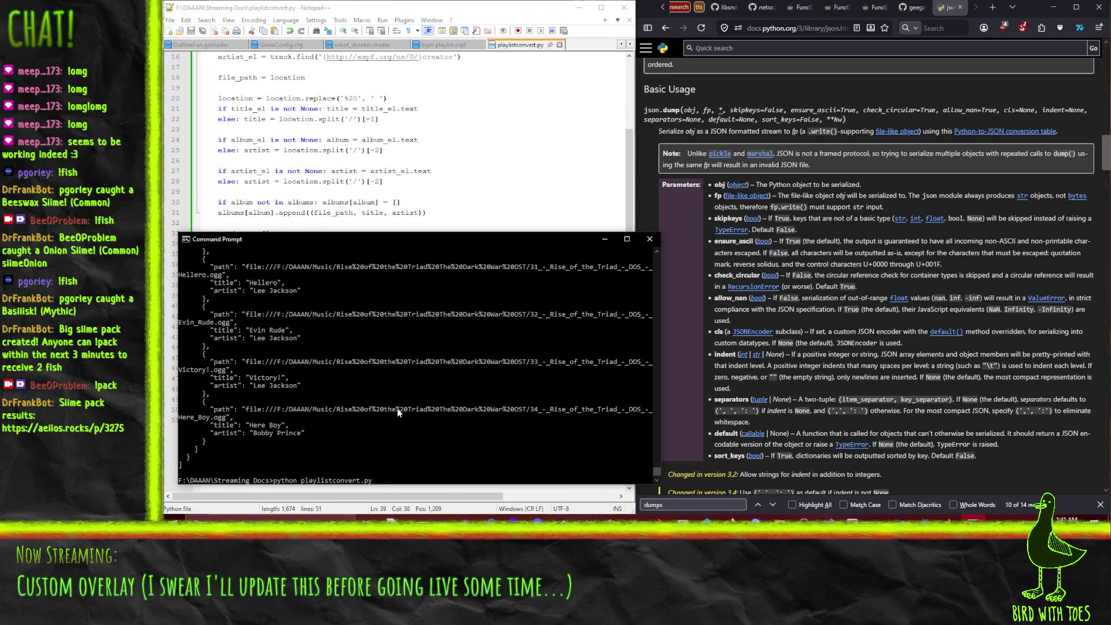
text(> playlius)
key(BackSpace)
key(BackSpace)
text(st.json)
key(Return)
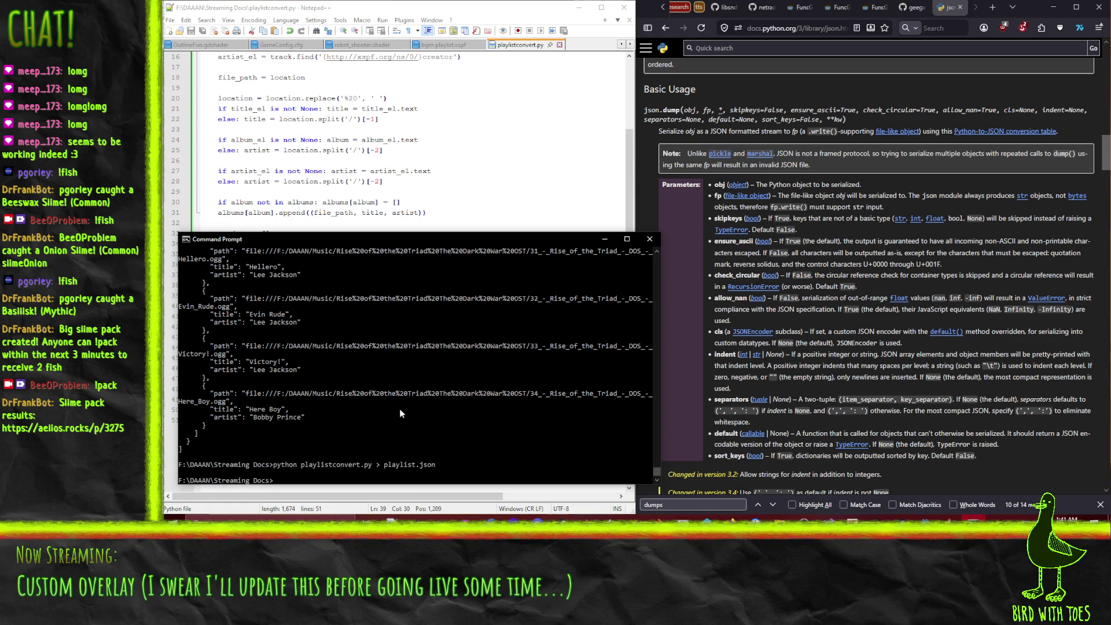
- Preview the open folder windows from the taskbar
click(777, 521)
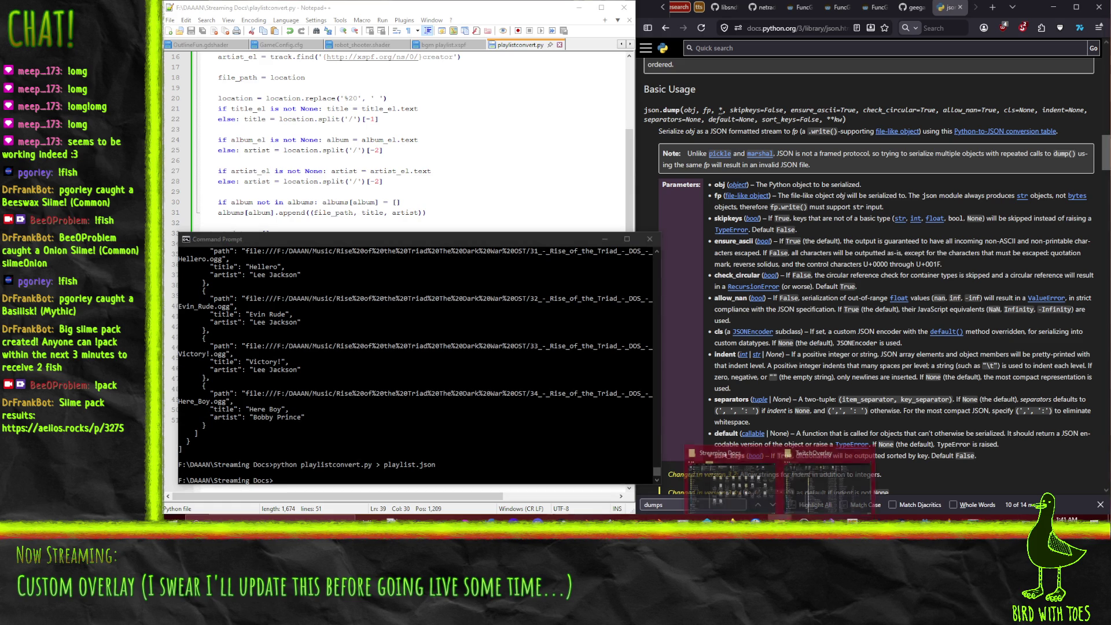
mouse_move(730, 485)
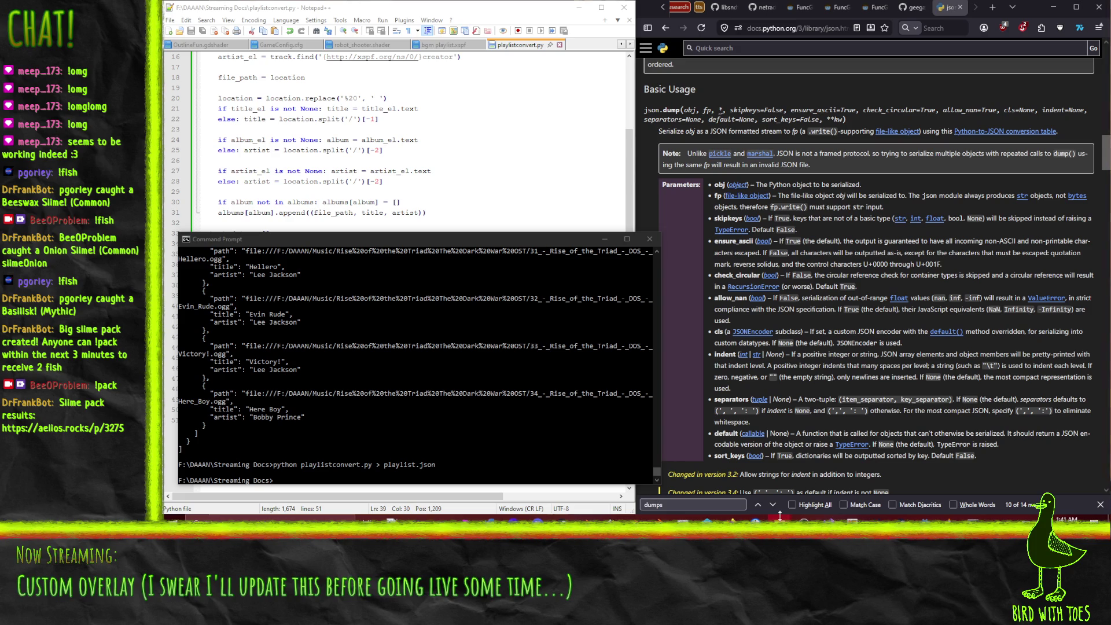
mouse_move(779, 519)
- Close the outdated playlist.json in the script editor and reopen it from the FileSystem dock
click(926, 536)
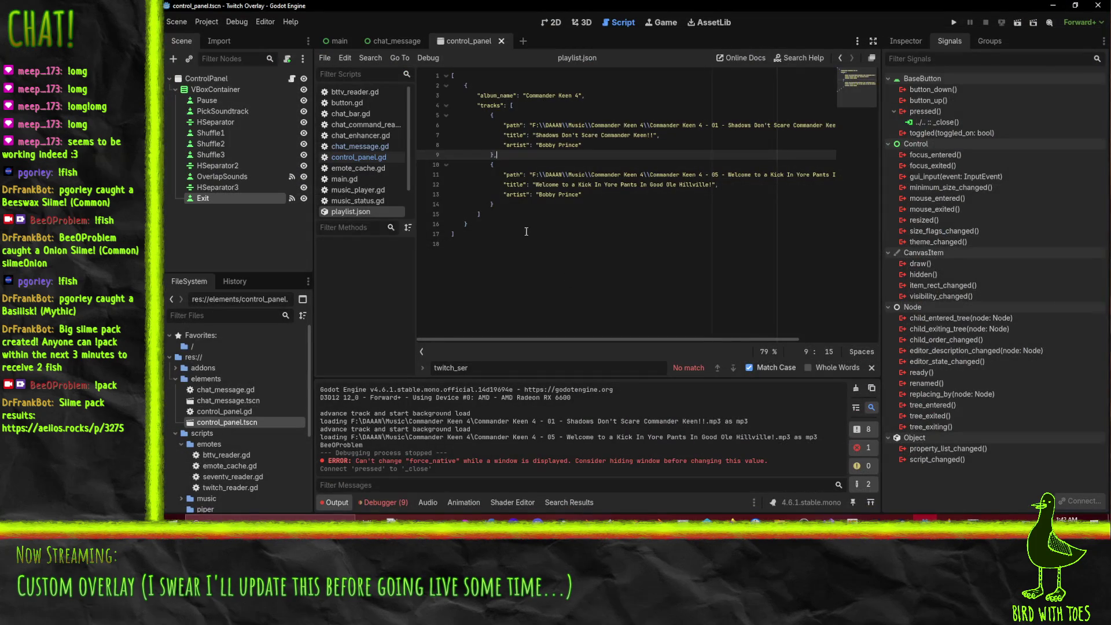
click(622, 241)
right_click(355, 215)
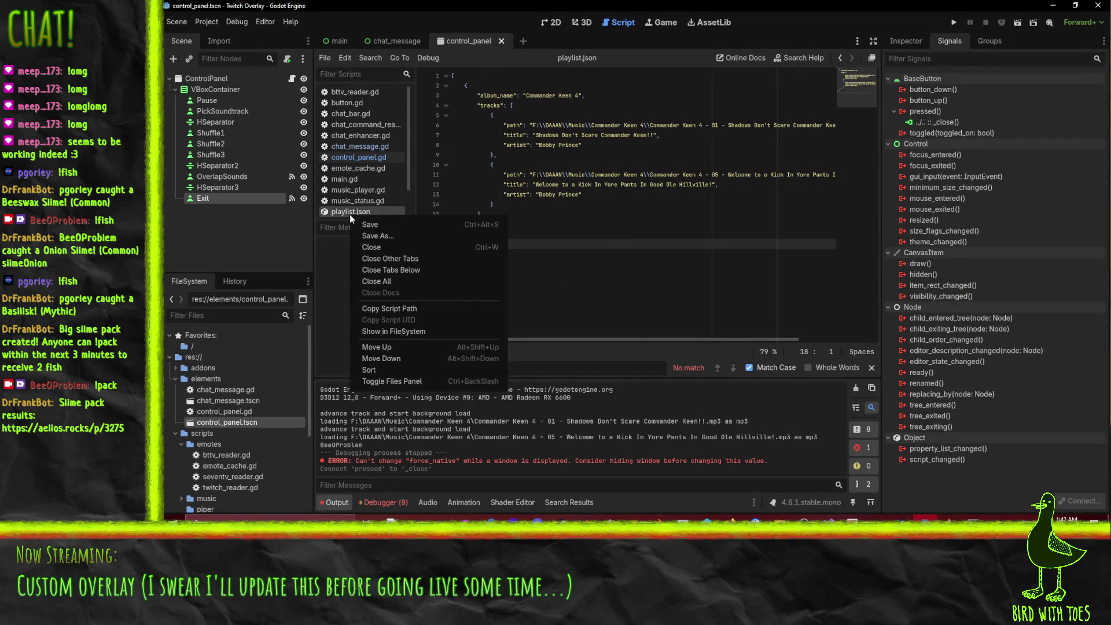
click(372, 247)
scroll(237, 443, down, 5)
scroll(238, 444, down, 1)
double_click(210, 502)
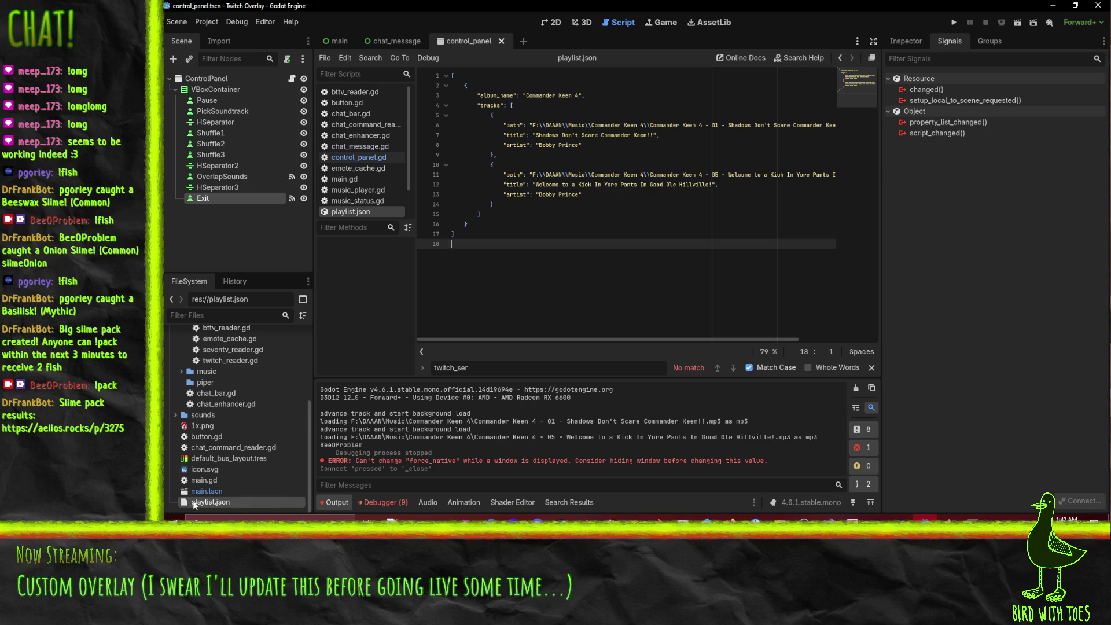
- Check playlist.json's file options, then close it and reopen it once more from FileSystem
right_click(211, 501)
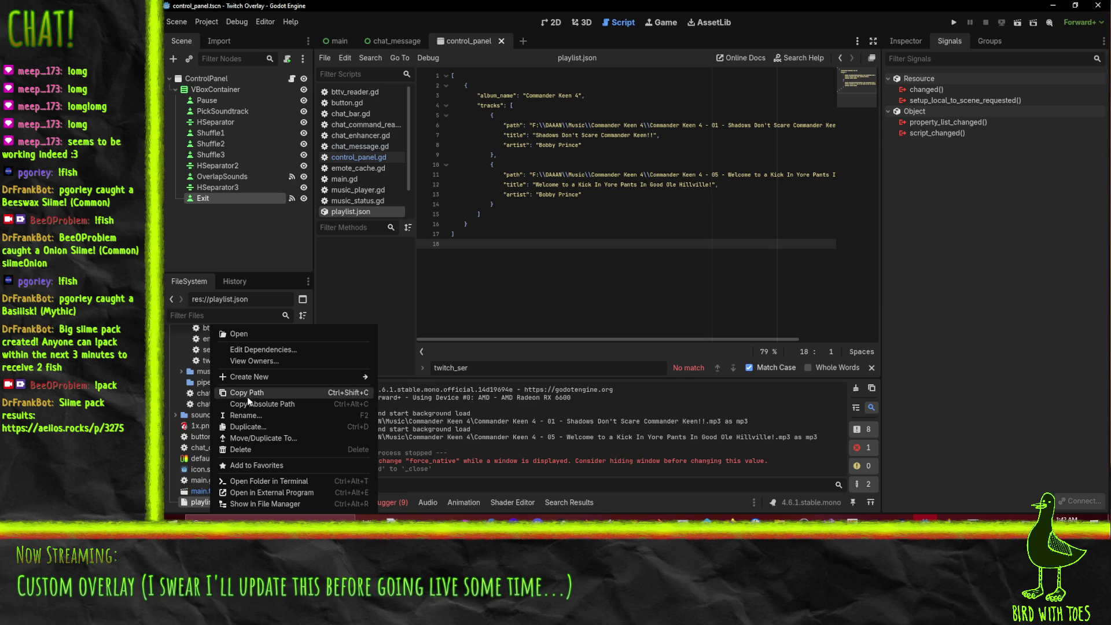
click(198, 504)
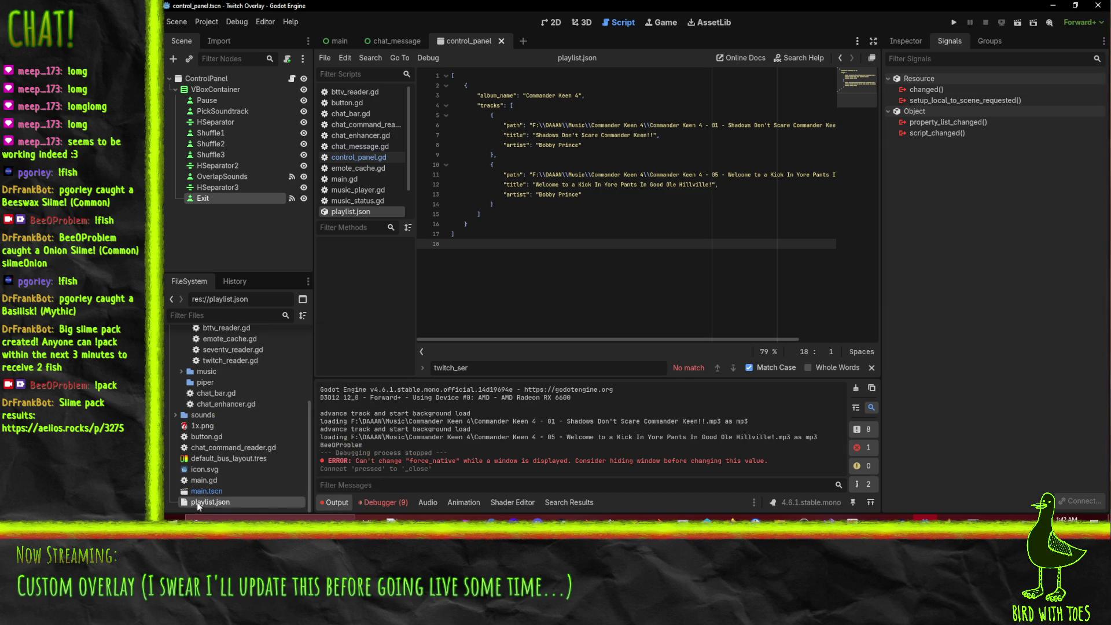
right_click(198, 505)
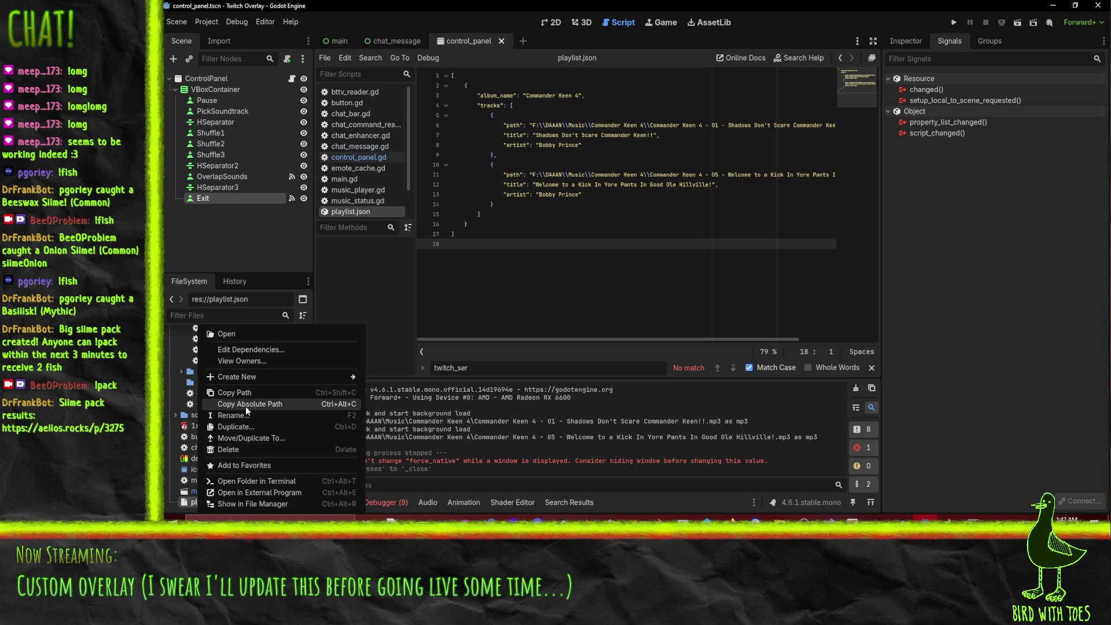
click(352, 227)
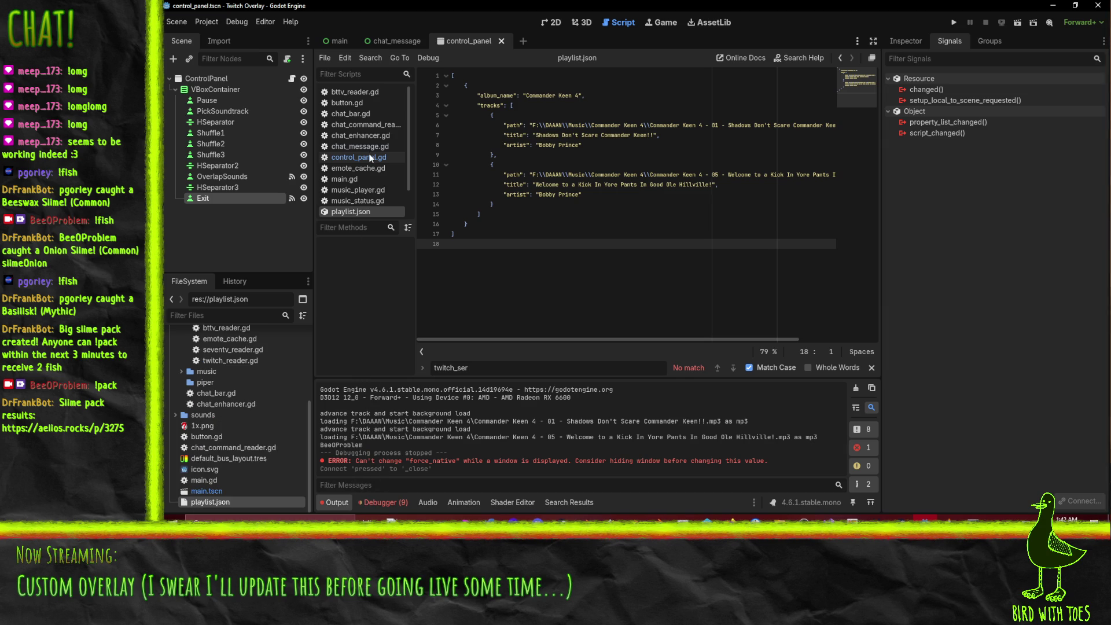
right_click(343, 211)
click(385, 242)
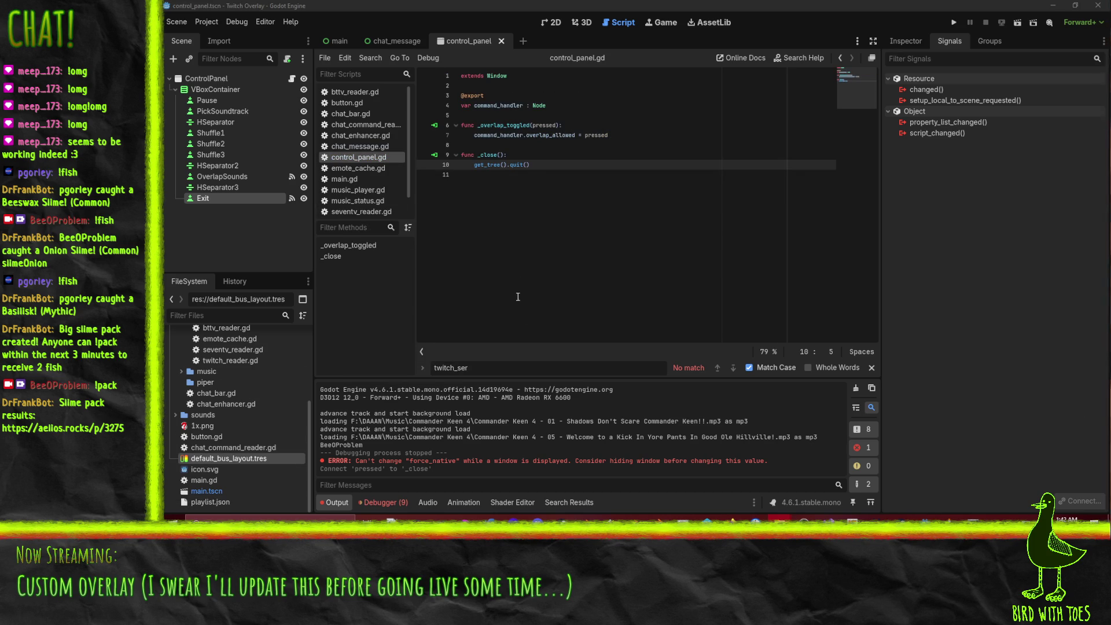
click(760, 9)
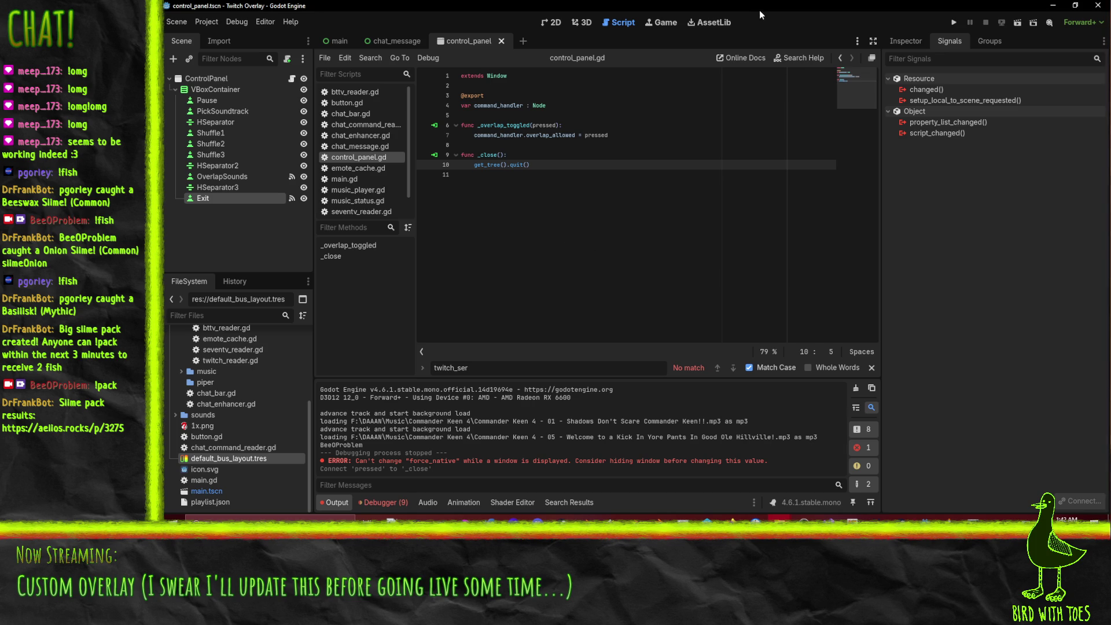
double_click(229, 502)
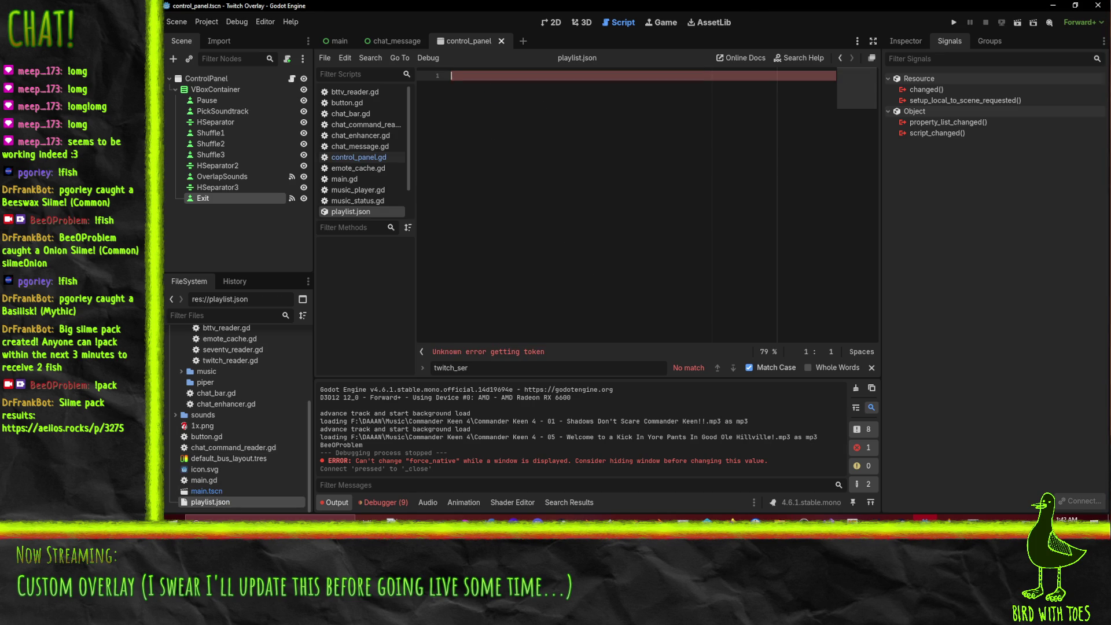
- Close the empty playlist.json from the script list so control_panel.gd shows
key(alt+Tab)
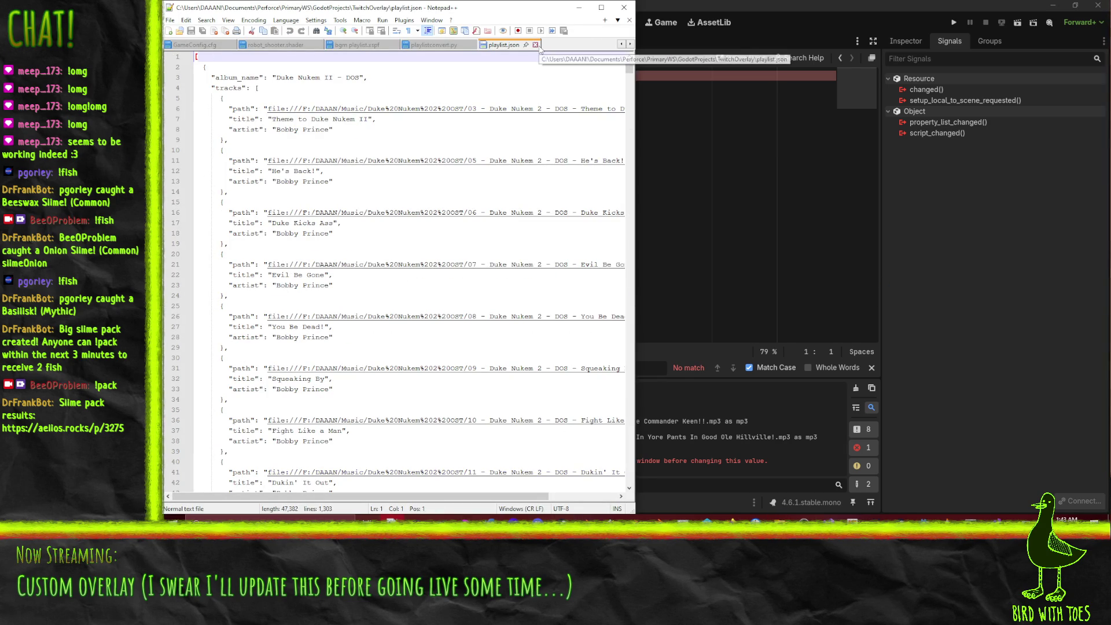
click(757, 5)
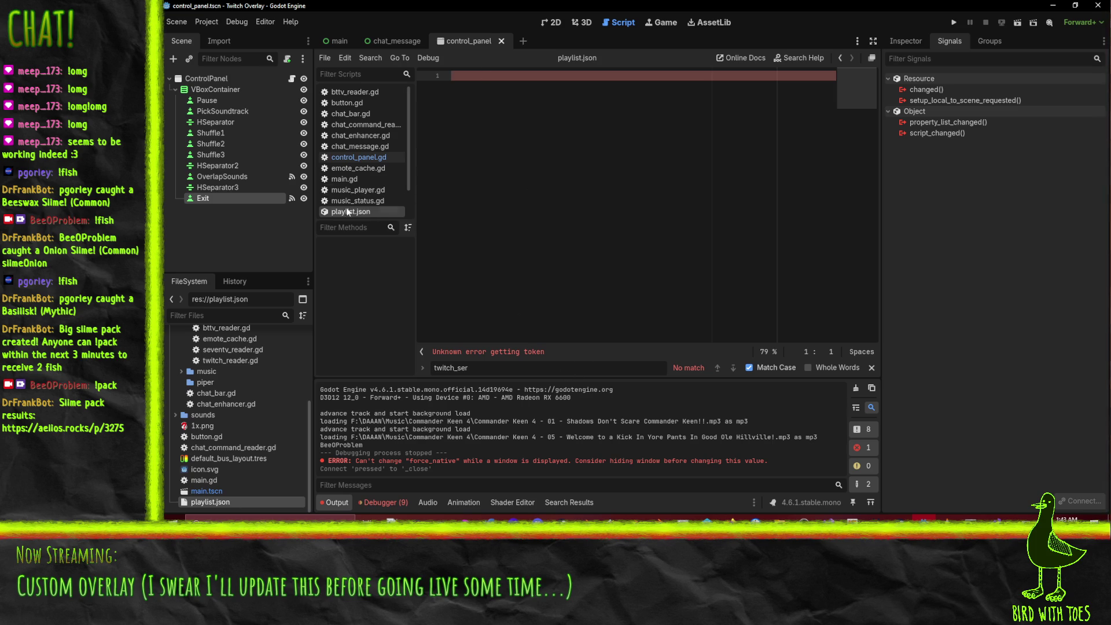
scroll(354, 185, down, 2)
right_click(352, 180)
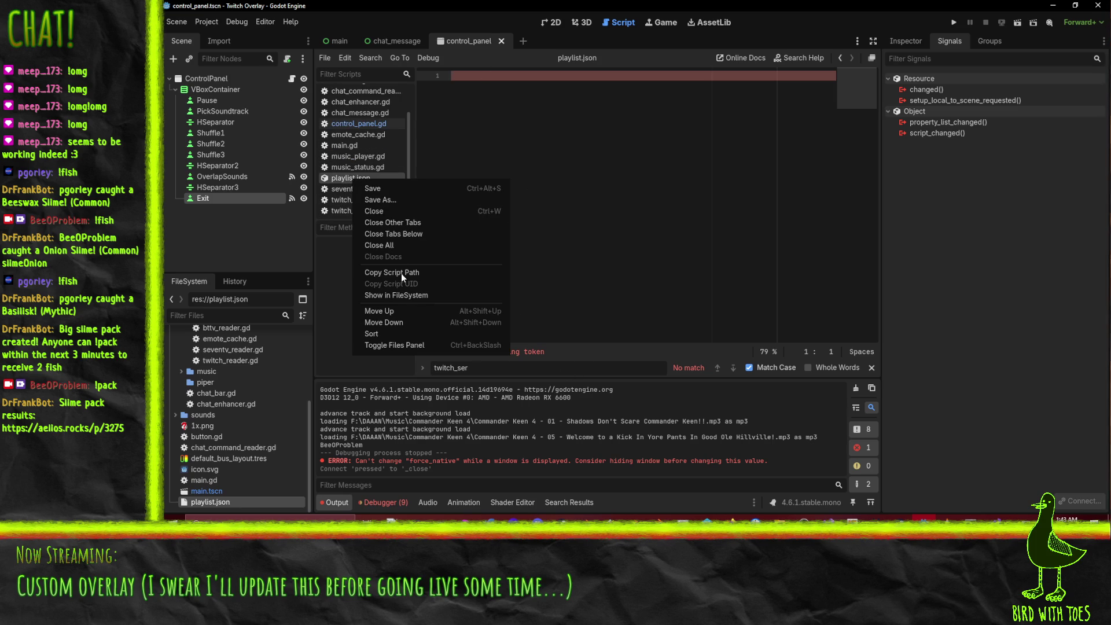
click(500, 211)
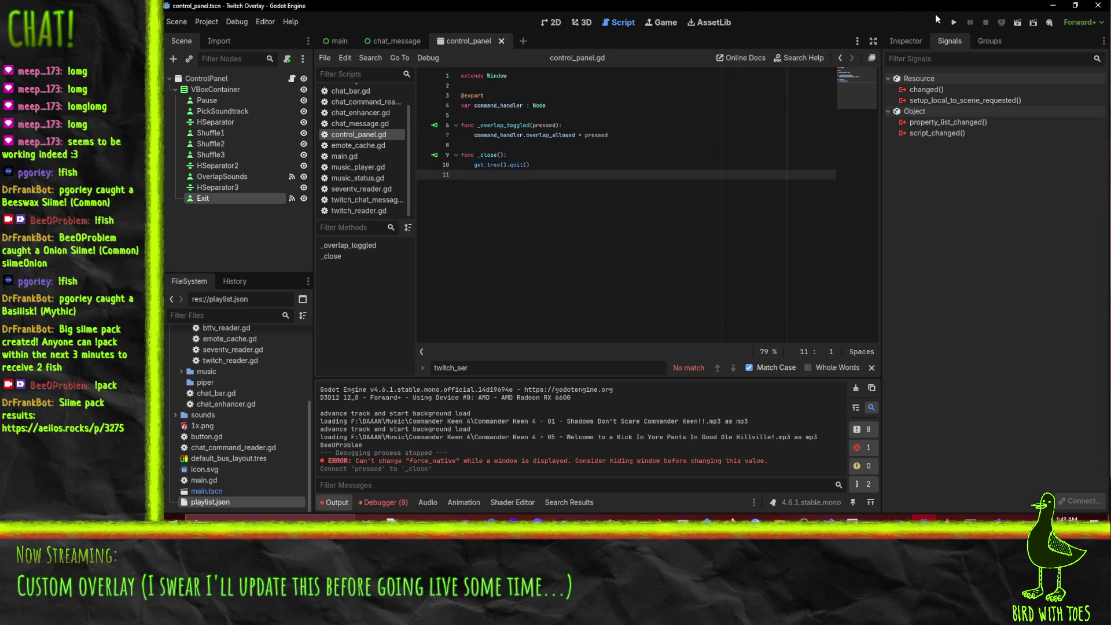
- Run the overlay project, allow Godot through the firewall, and close the Login Success page
click(953, 22)
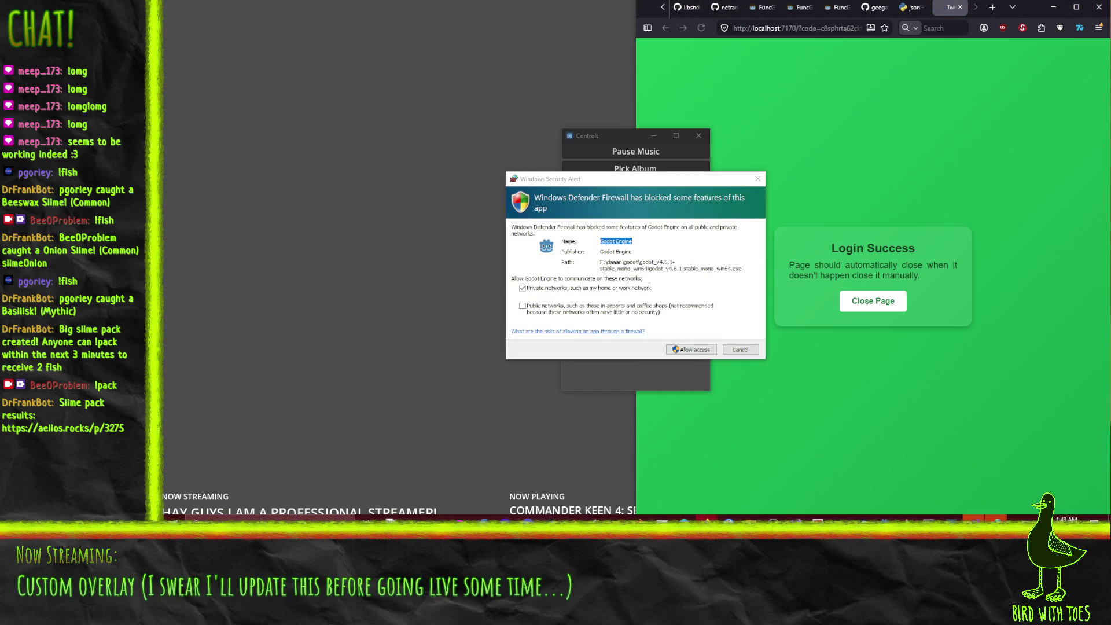
click(572, 282)
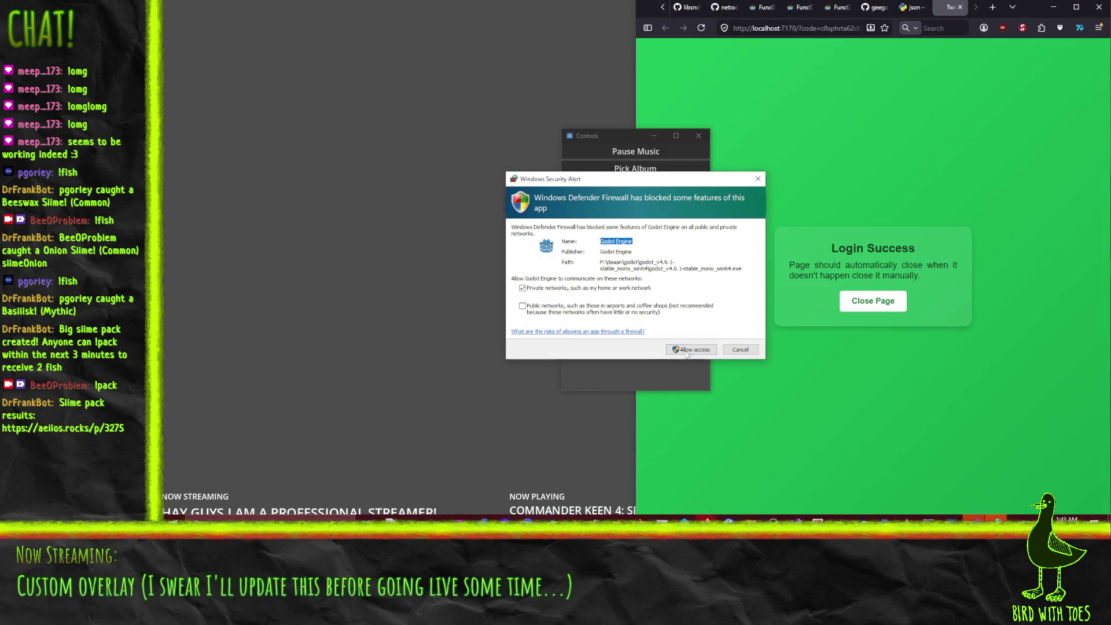
click(682, 347)
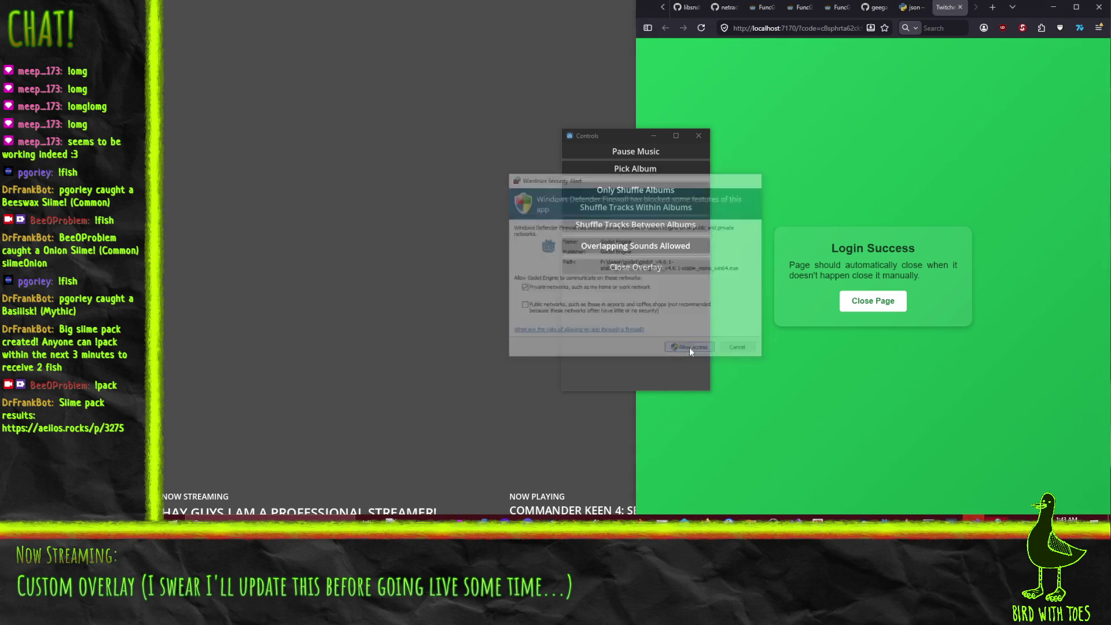
click(521, 226)
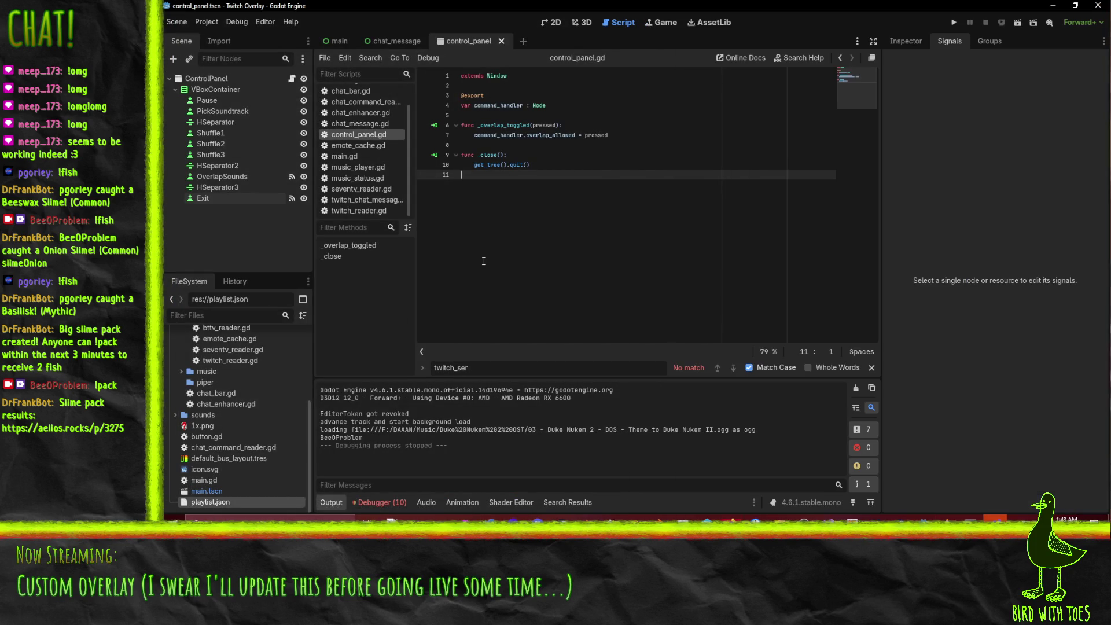
click(1053, 7)
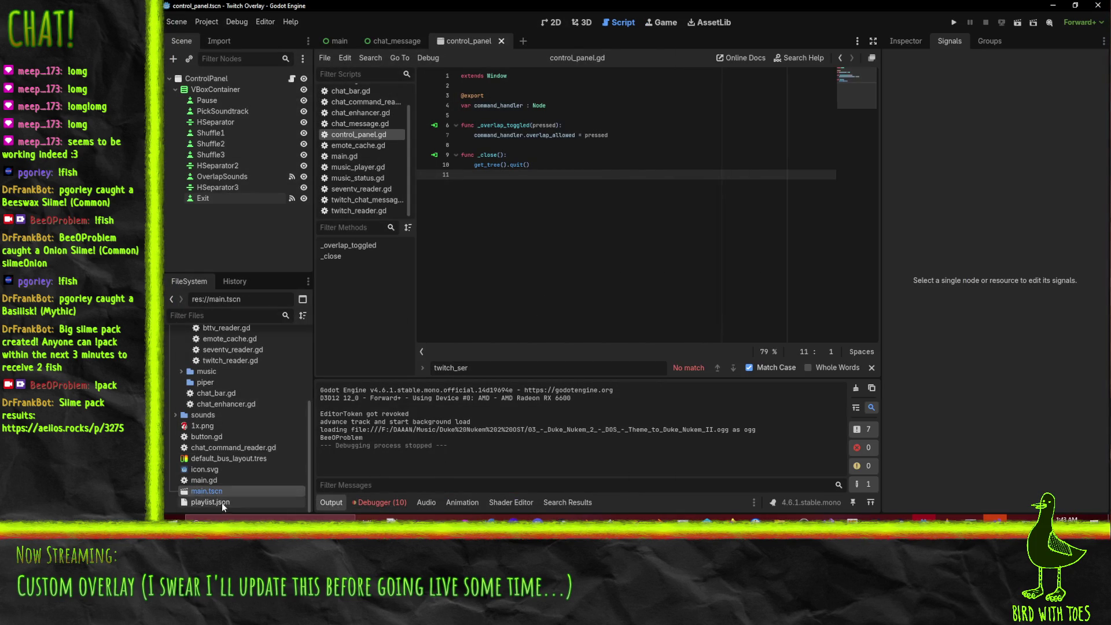
- Remove the old playlist.json from the project and open the regenerated Duke Nukem II - DOS playlist.json
key(Delete)
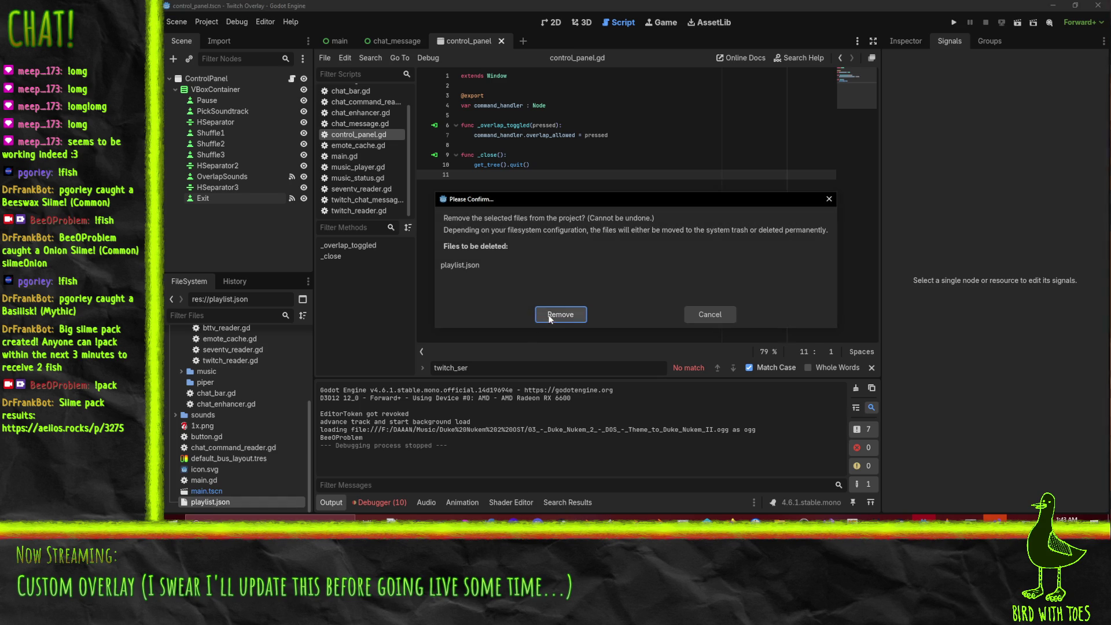
click(548, 314)
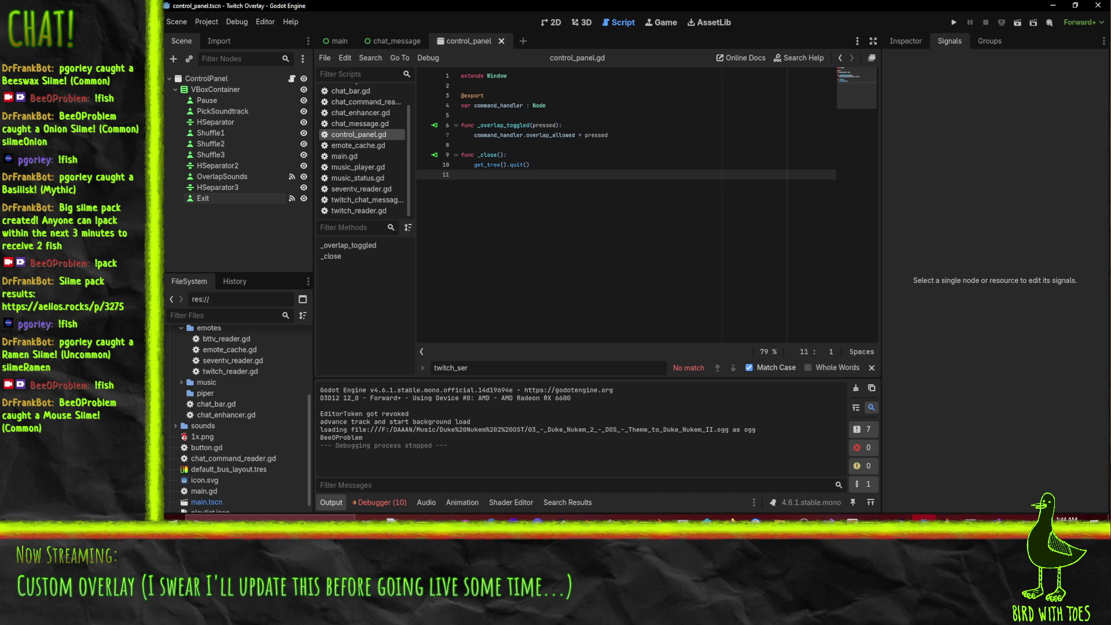
key(alt+Tab)
scroll(252, 444, down, 1)
double_click(218, 502)
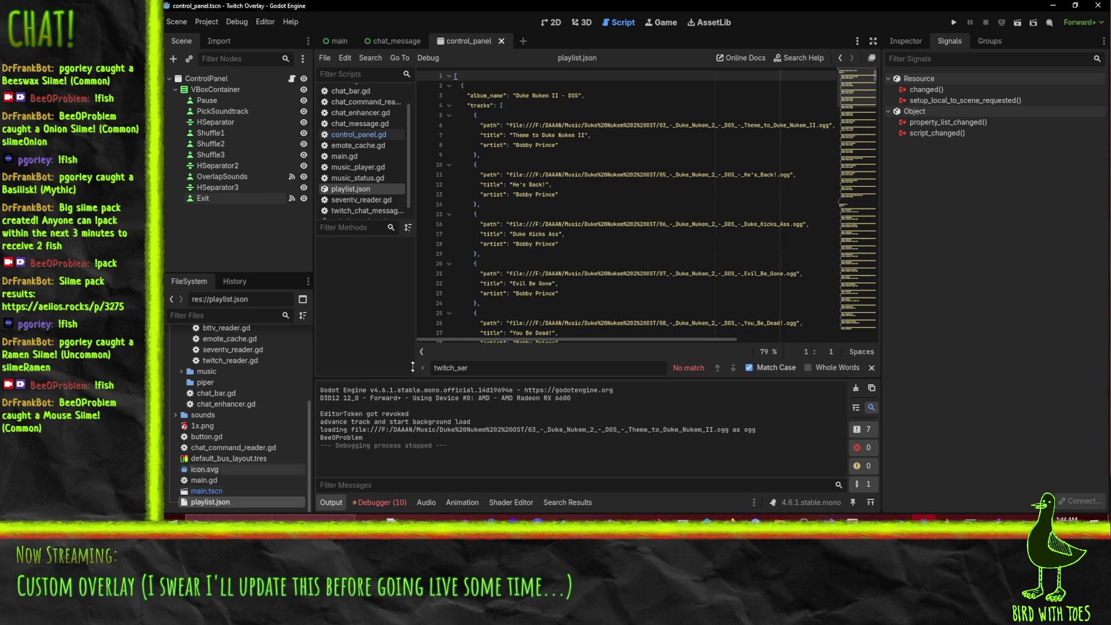
- Run the overlay, close it, and show the Errors list for the failing Duke Nukem track
click(954, 22)
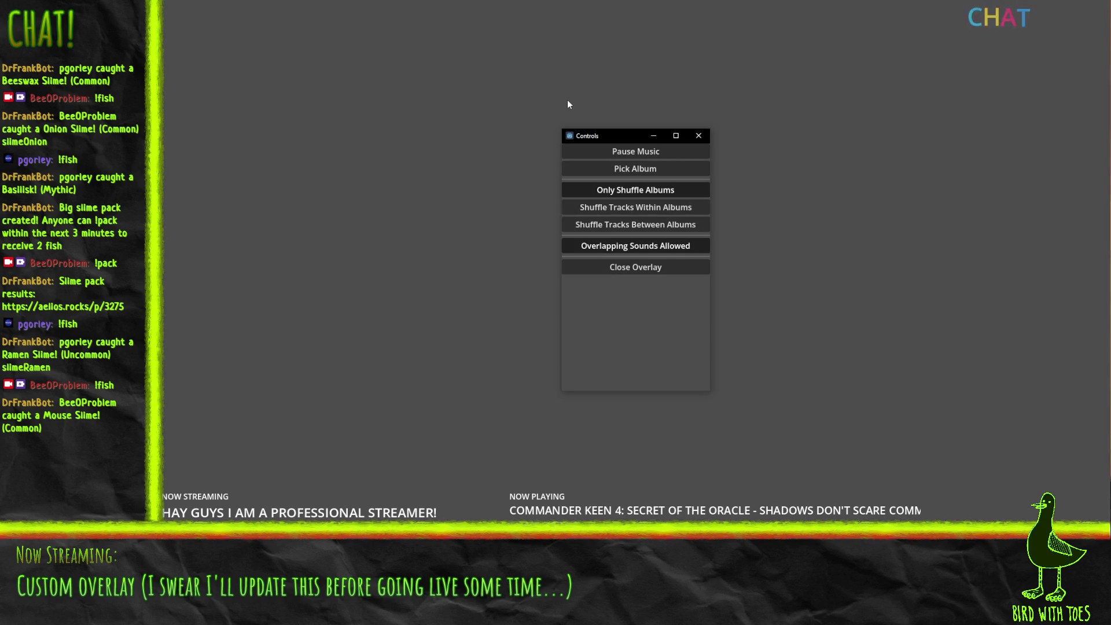
click(572, 80)
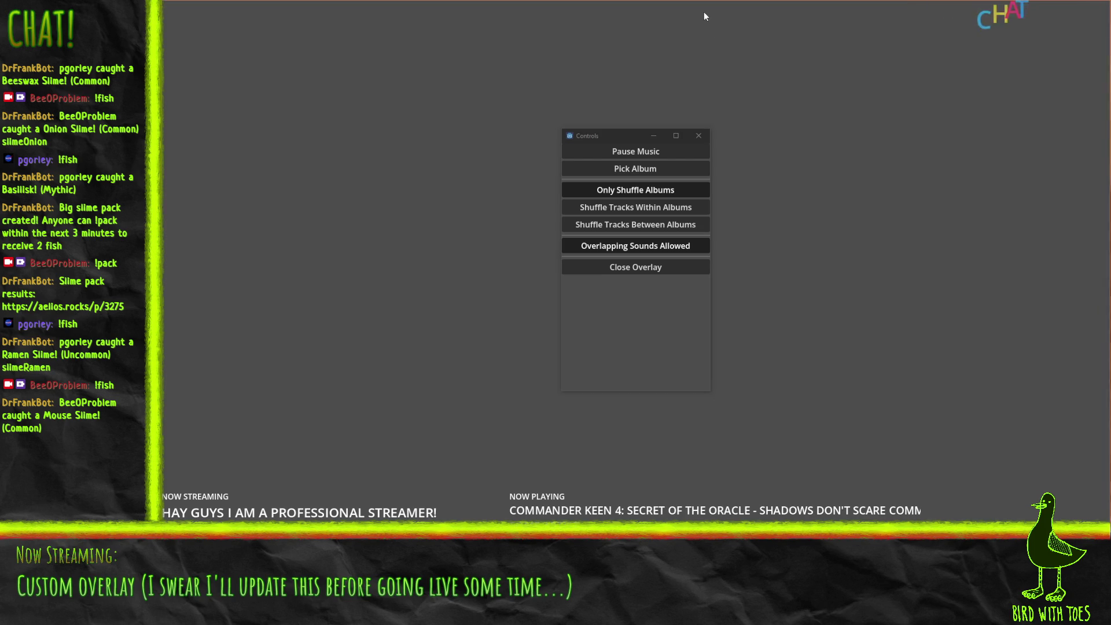
click(636, 266)
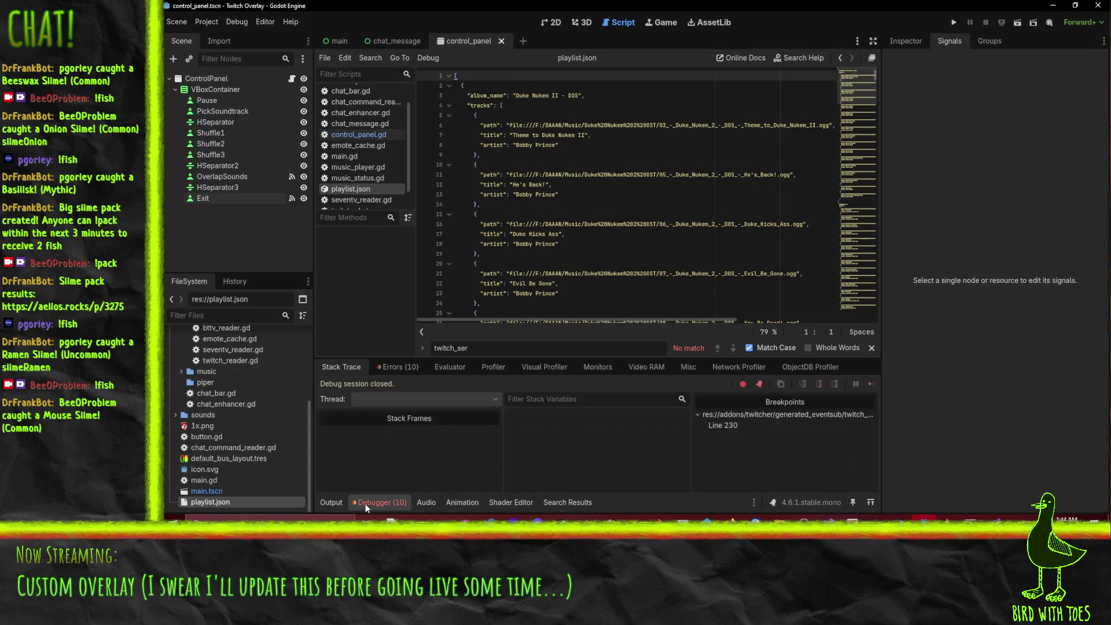
click(393, 367)
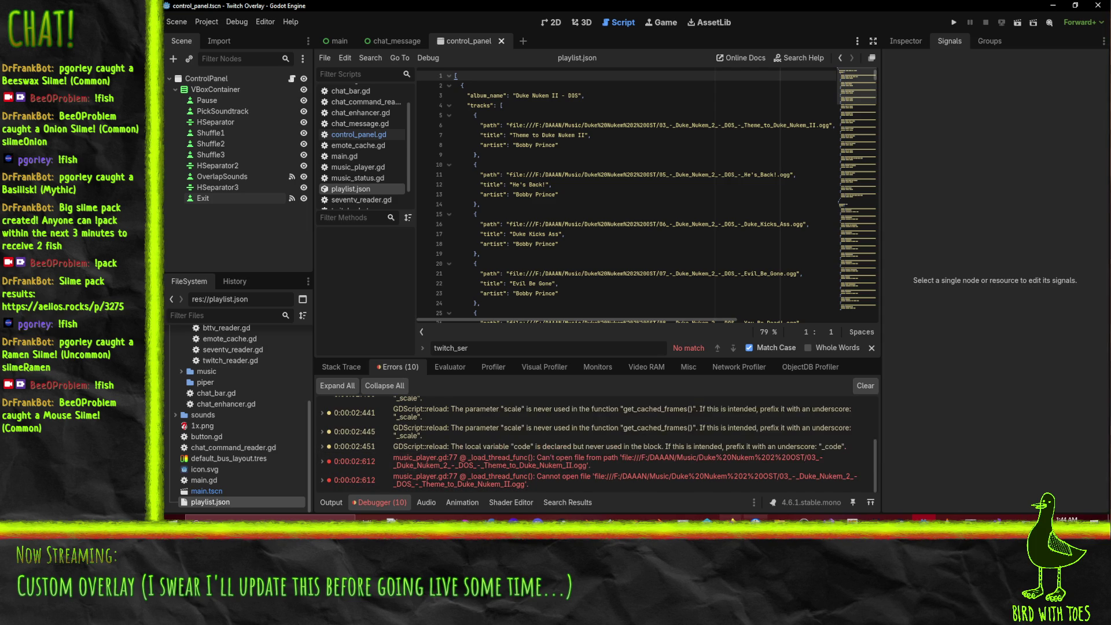
- Jump to the load_from_file error at music_player.gd line 77 and close Visual Studio 2017
double_click(668, 467)
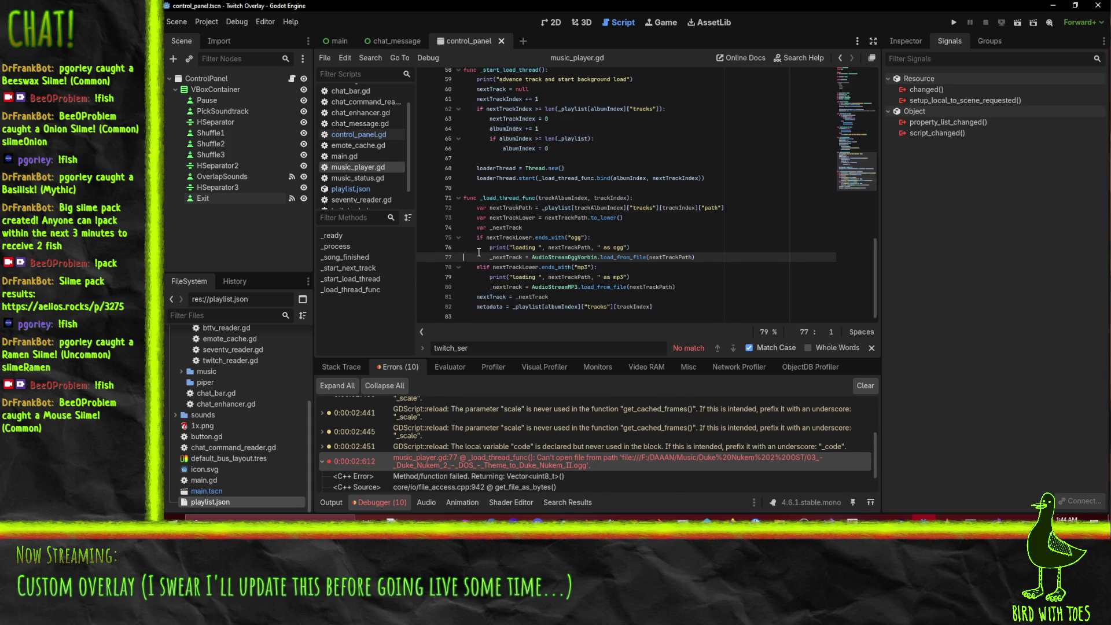
click(615, 257)
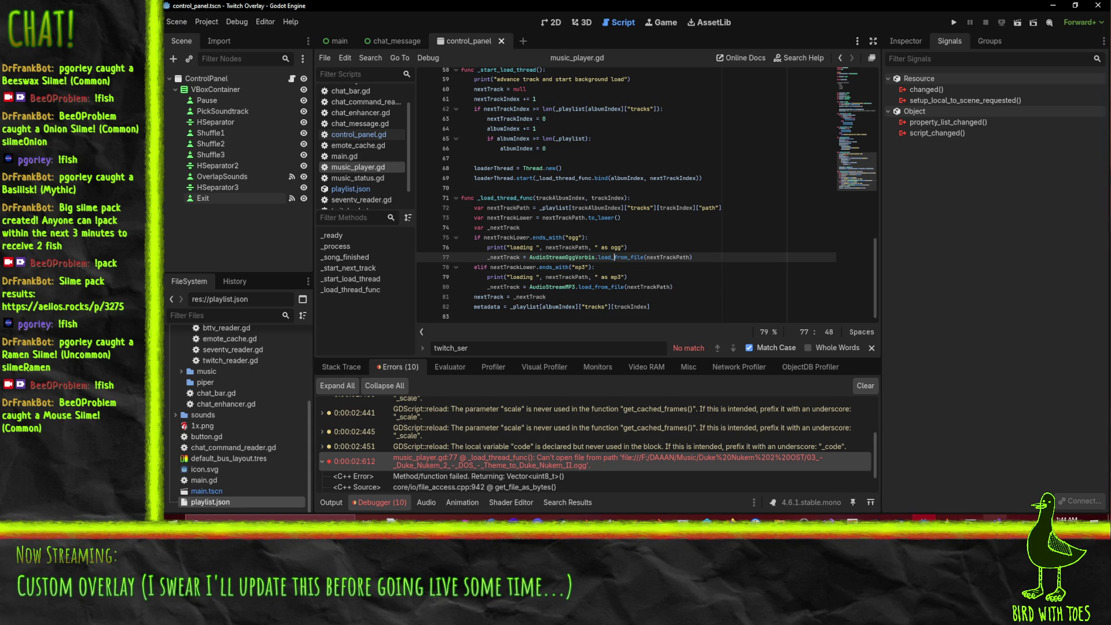
right_click(994, 518)
click(988, 504)
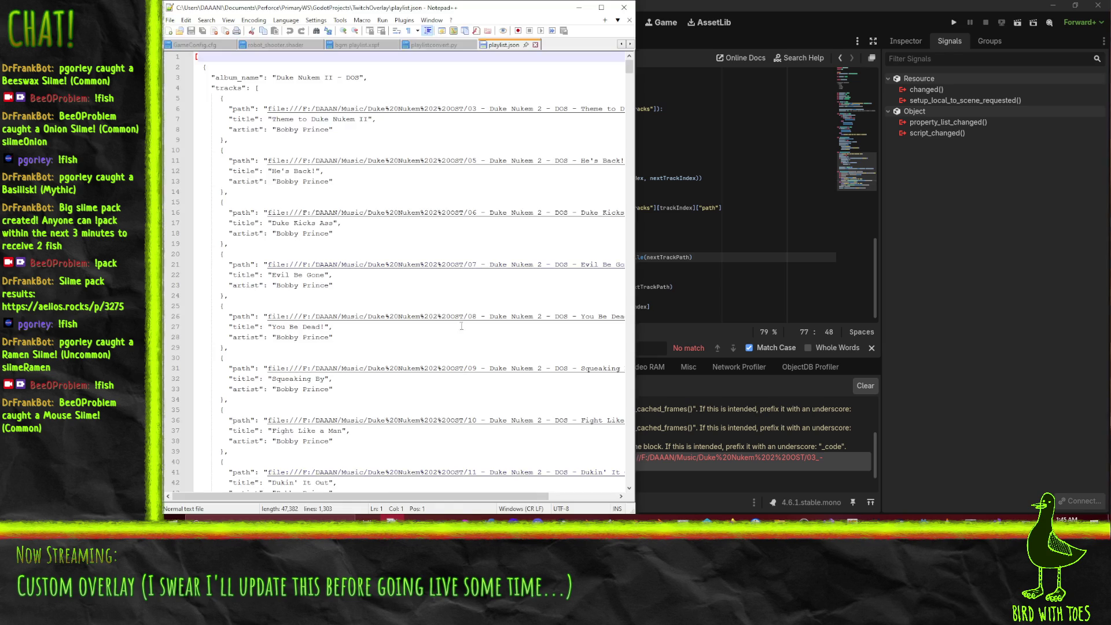
- Move the %20 location.replace line above file_path = location in playlistconvert.py and save
click(440, 45)
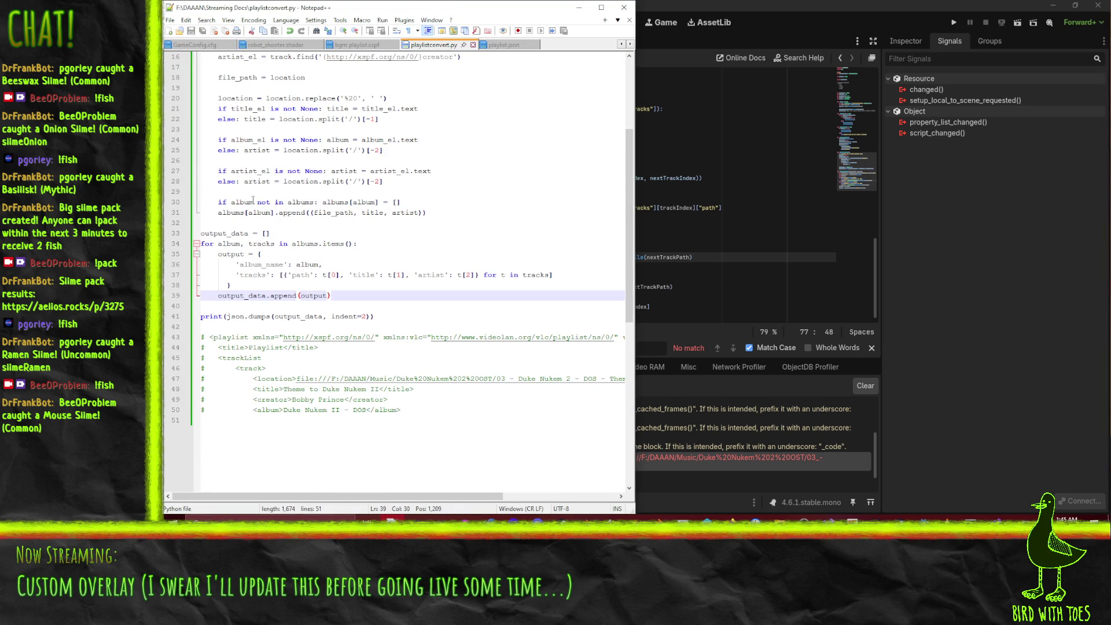
scroll(445, 280, up, 5)
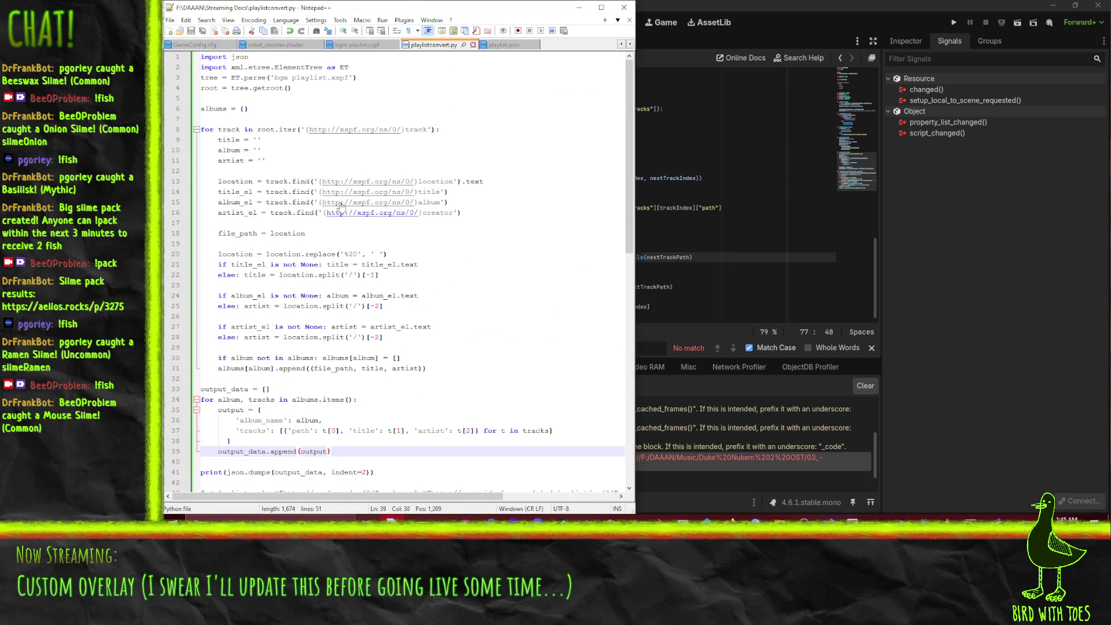
click(249, 255)
key(Home)
key(Home)
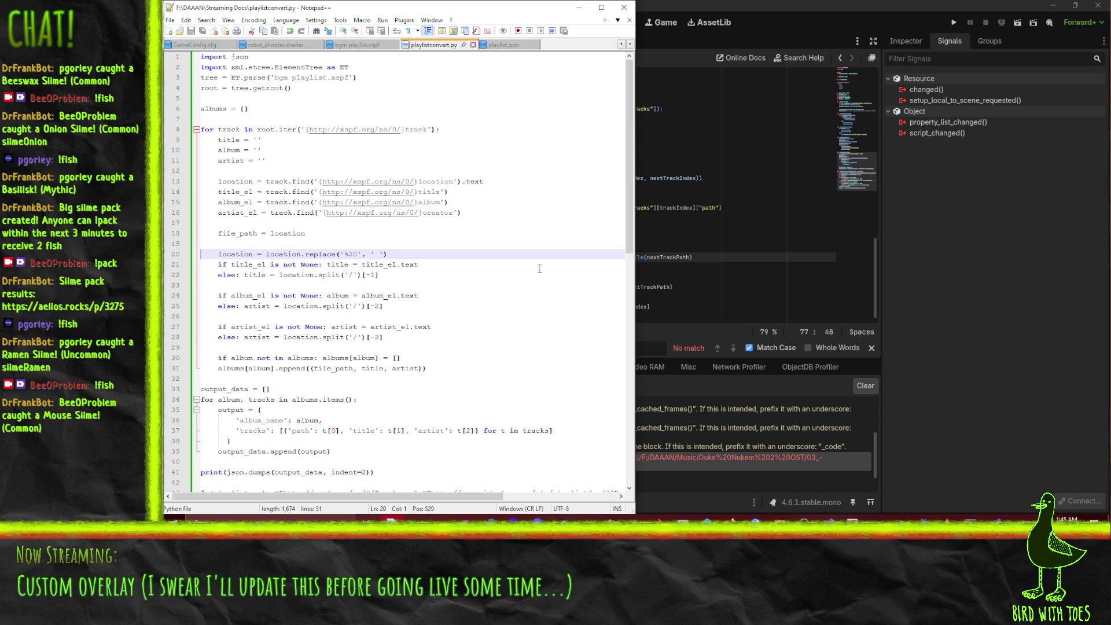
key(ctrl+x)
key(Up)
key(Up)
key(ctrl+v)
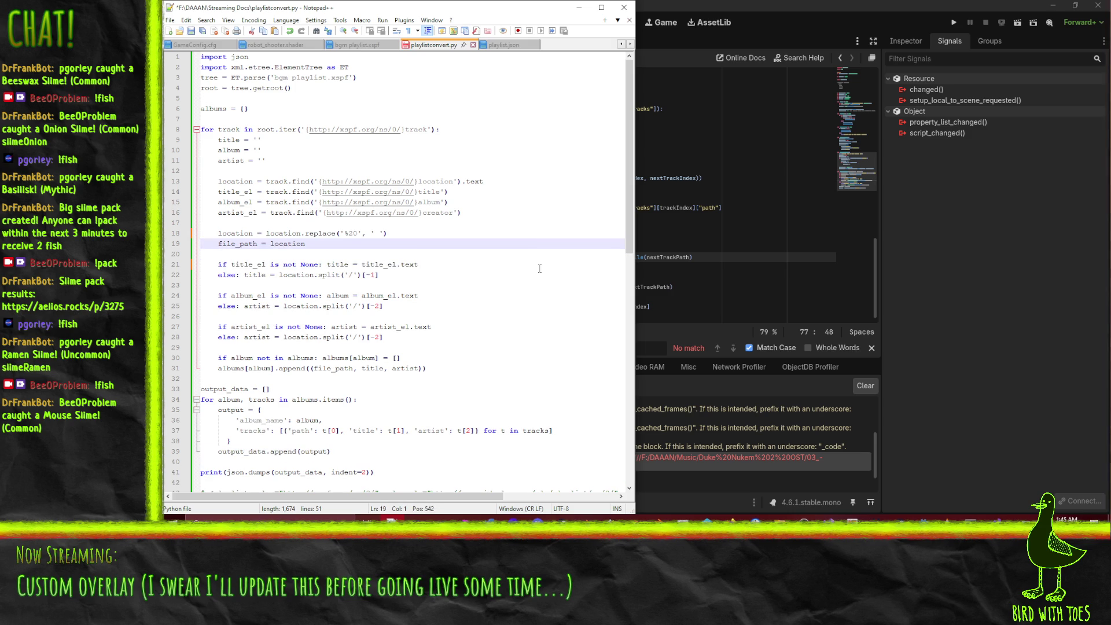
key(ctrl+s)
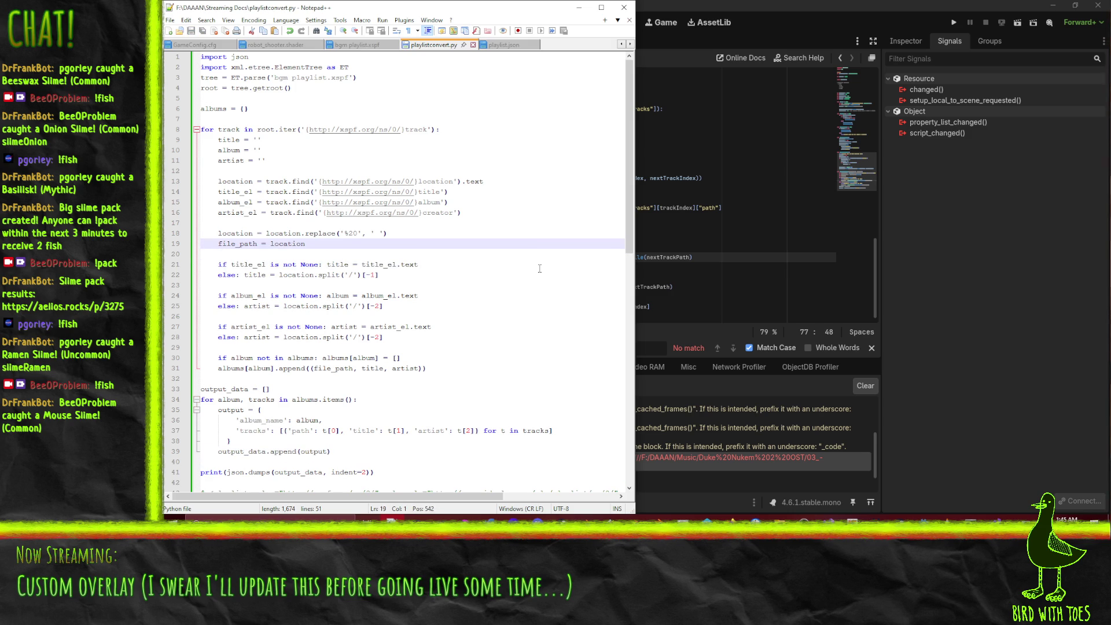
click(695, 224)
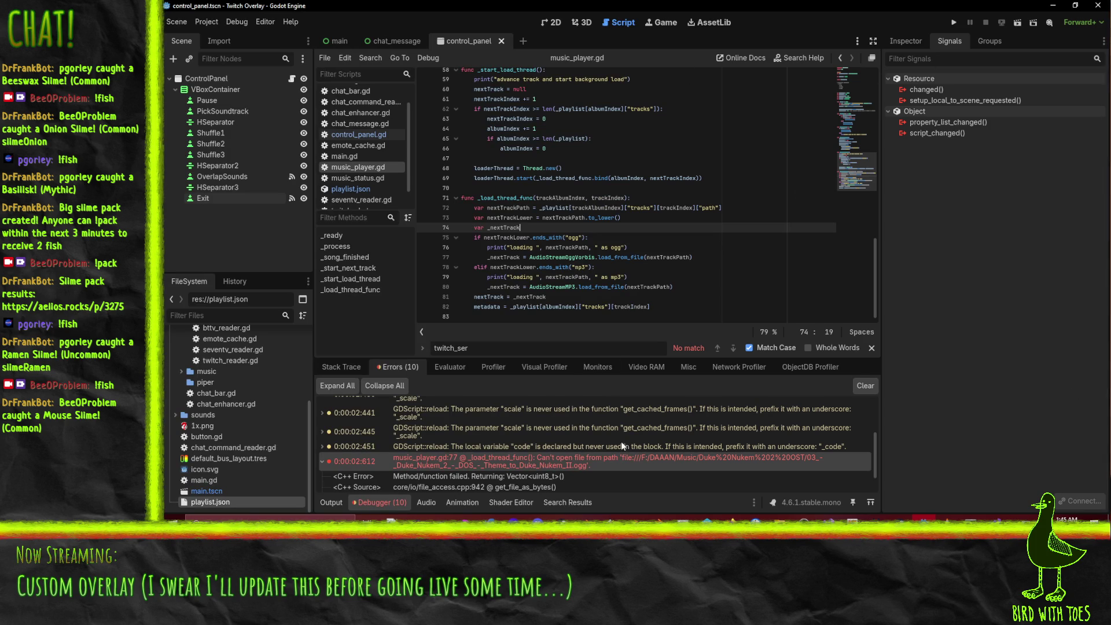
- Rerun the converter in Command Prompt to regenerate playlist.json
key(alt+Tab)
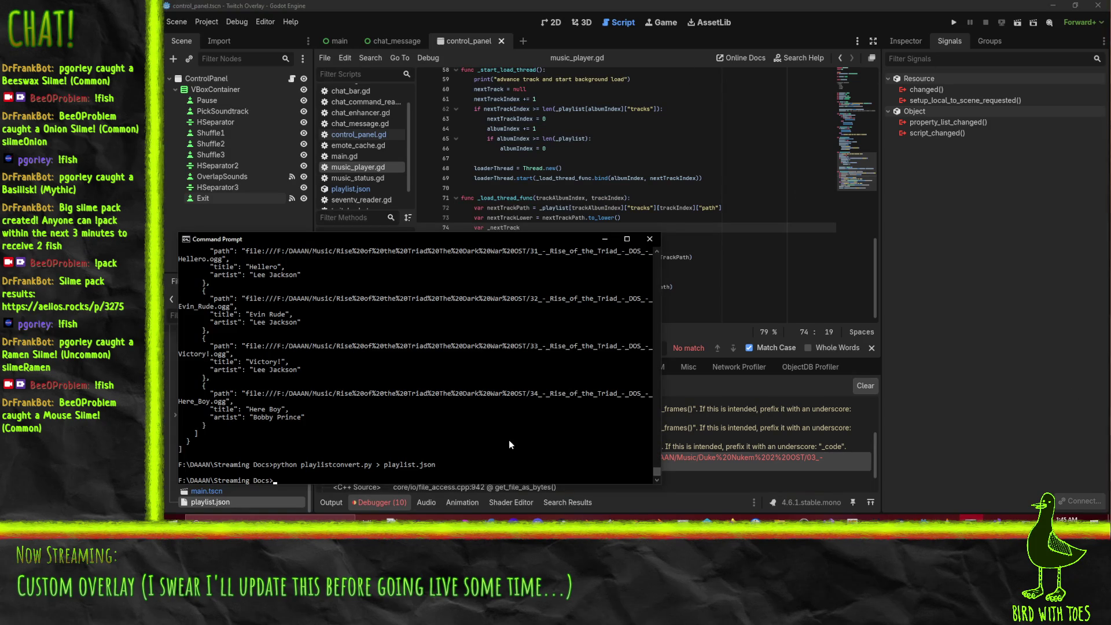
key(Up)
key(Return)
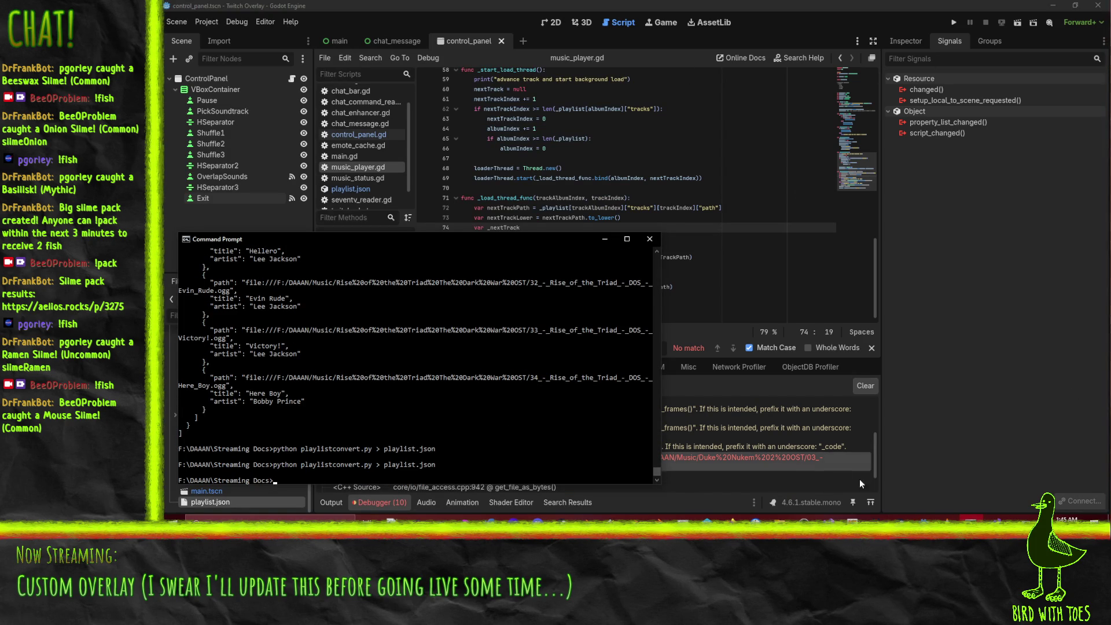
- Delete the stale playlist.json from the Godot project's FileSystem and confirm Remove
click(821, 304)
click(204, 501)
key(Delete)
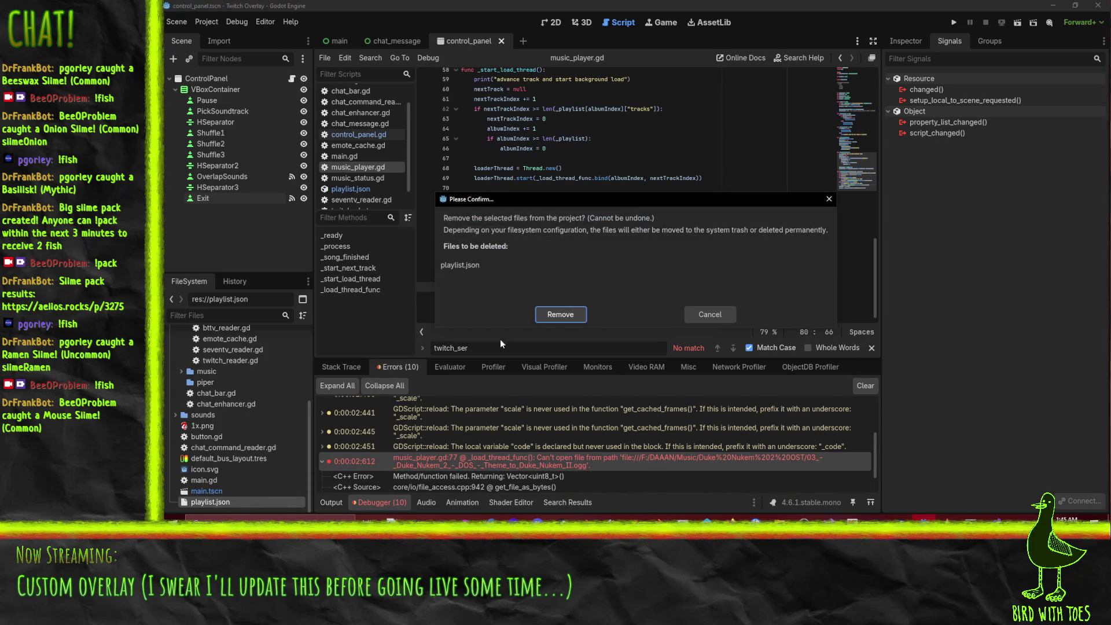
click(575, 316)
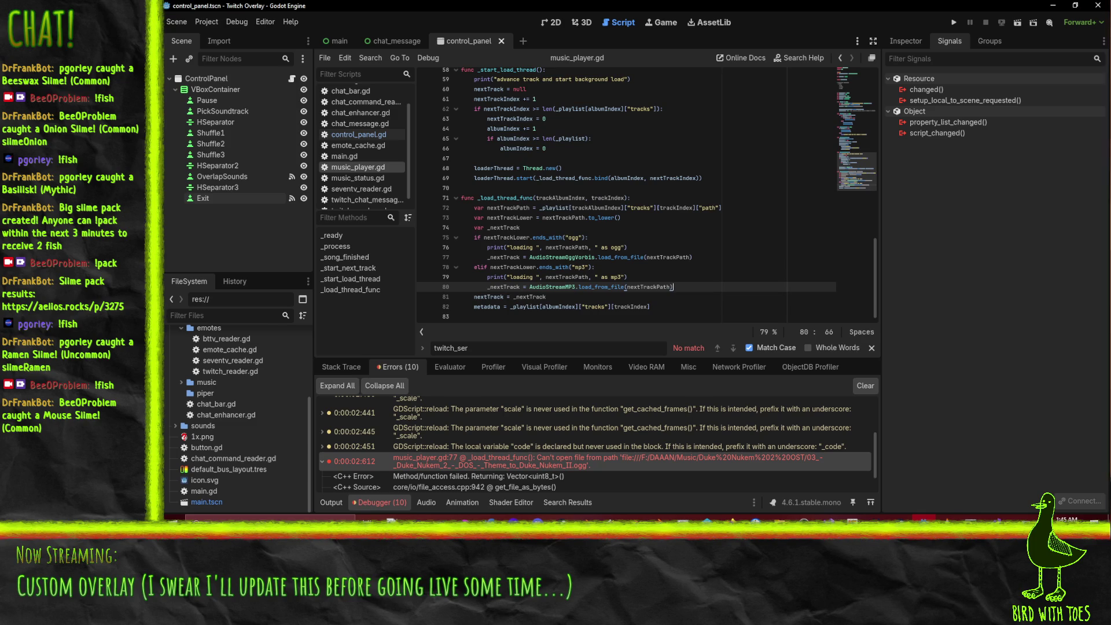
key(super+d)
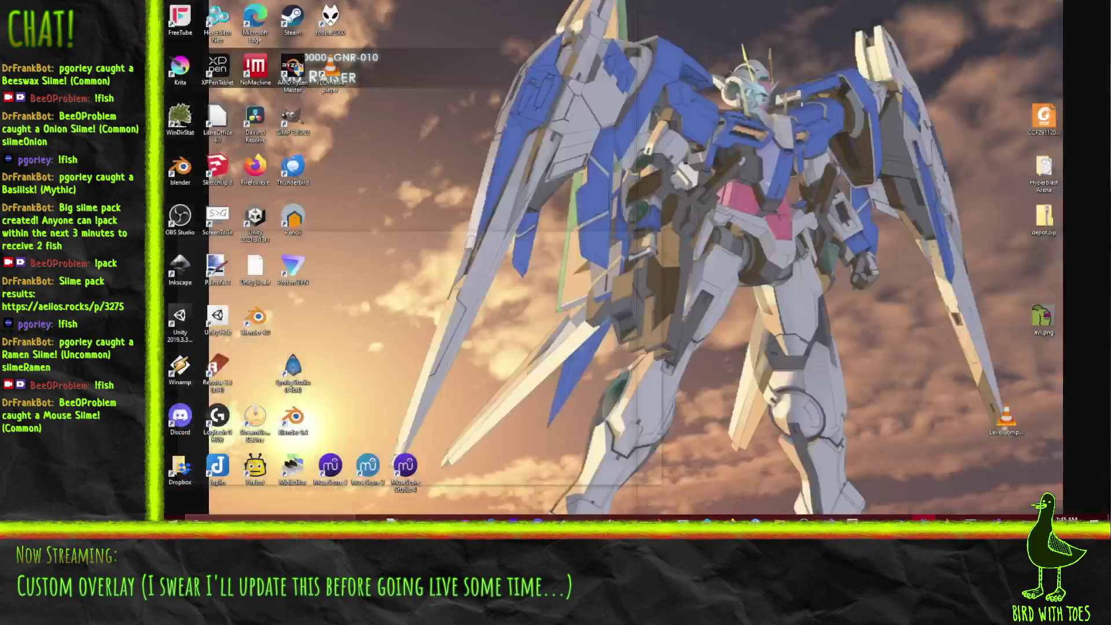
key(super+d)
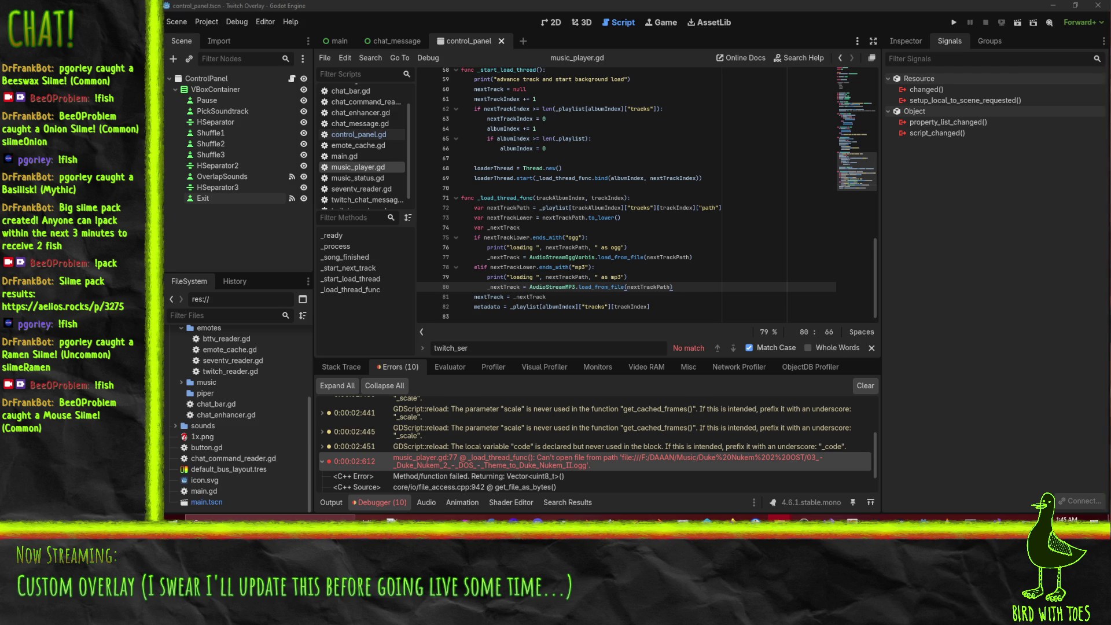
- Run the overlay project, then close it with Close Overlay
click(776, 255)
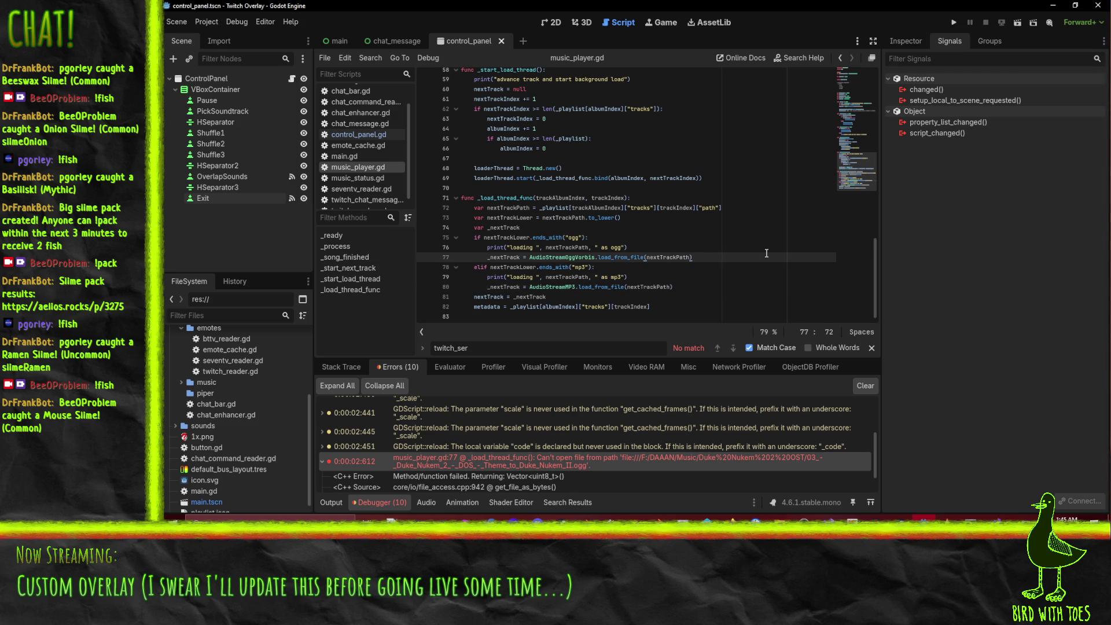
click(954, 22)
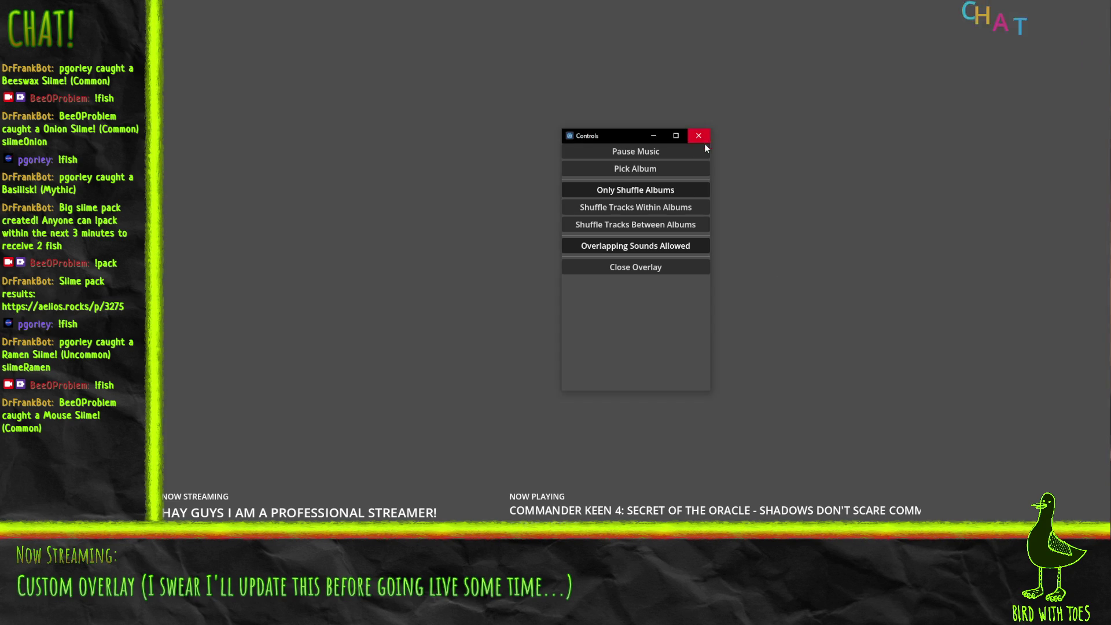
click(617, 272)
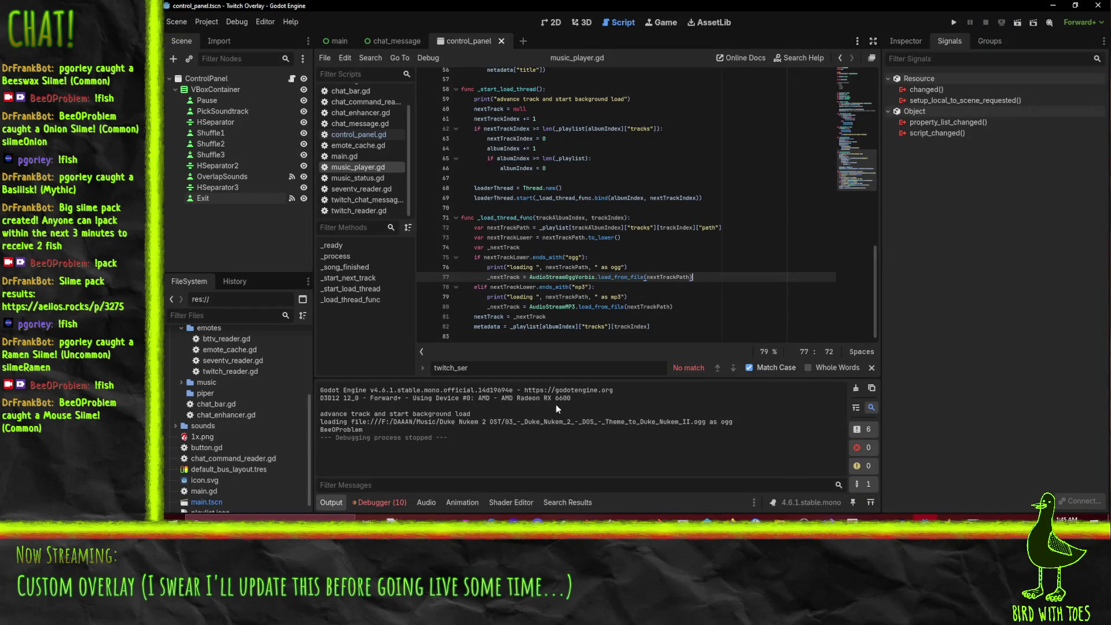
- Trace the track-loading error in the debugger to line 77 of music_player.gd
click(379, 502)
scroll(467, 460, down, 5)
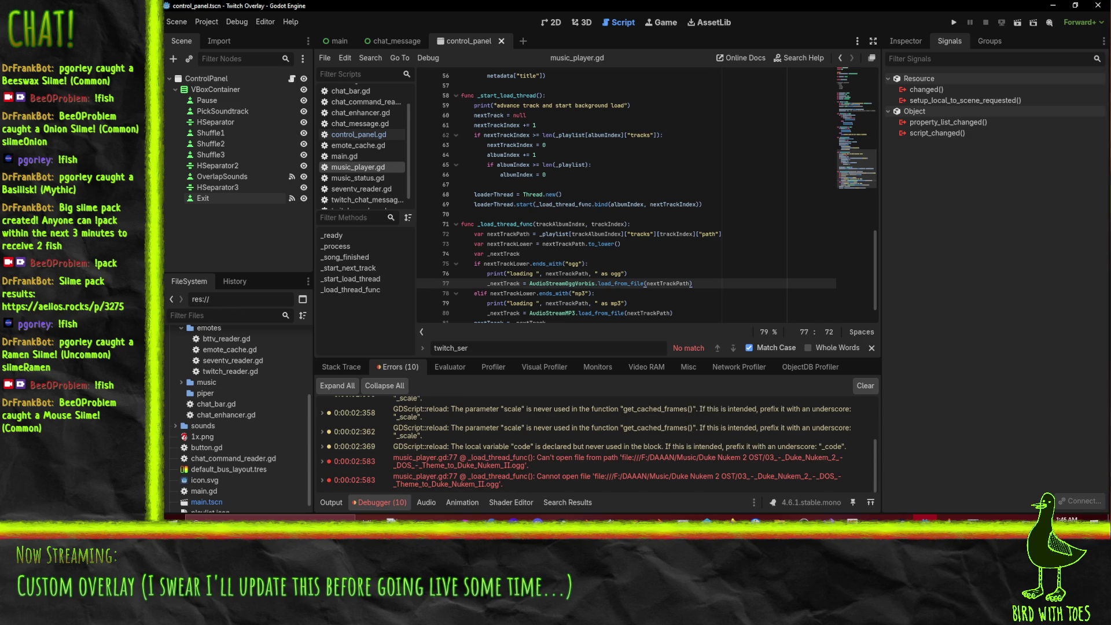
click(657, 455)
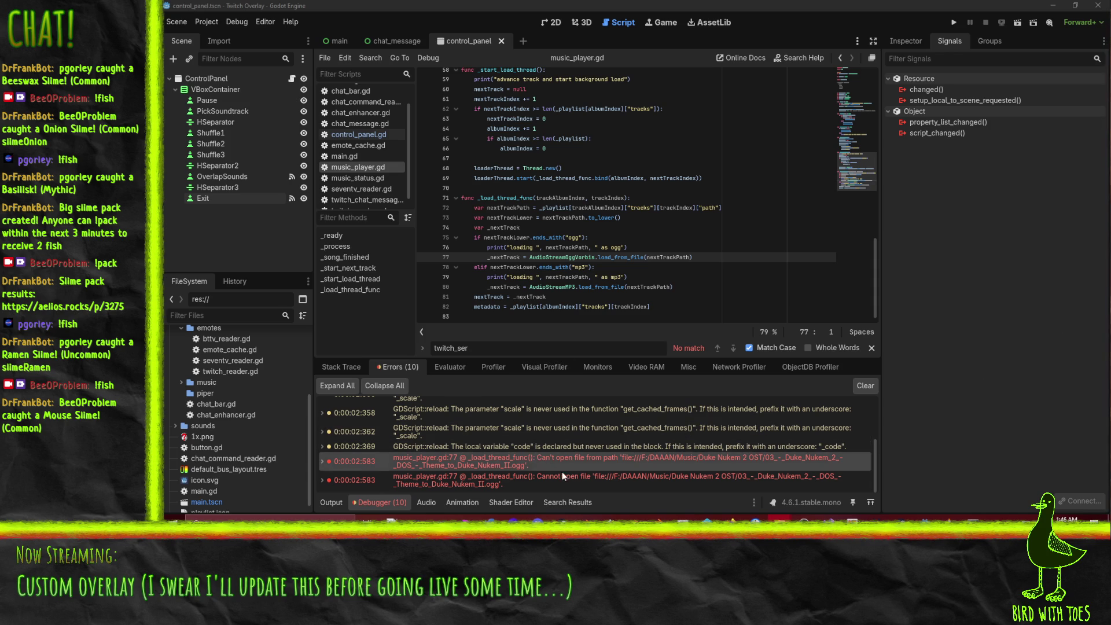
- Open playlist.json and inspect the file:/// prefix on the first track path
scroll(240, 471, down, 1)
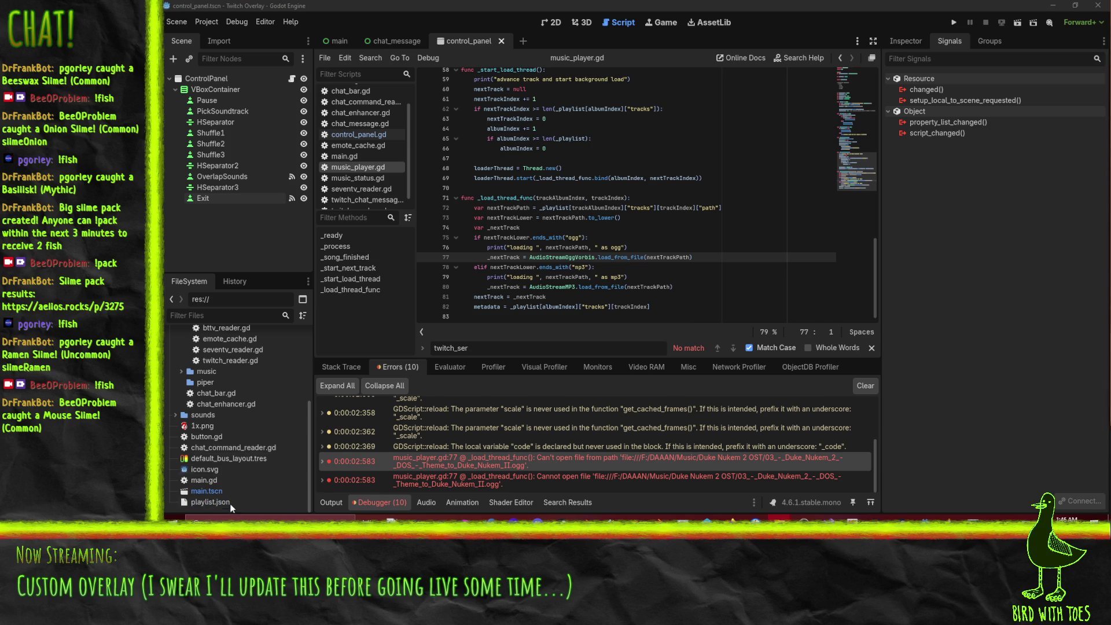
double_click(229, 501)
click(510, 125)
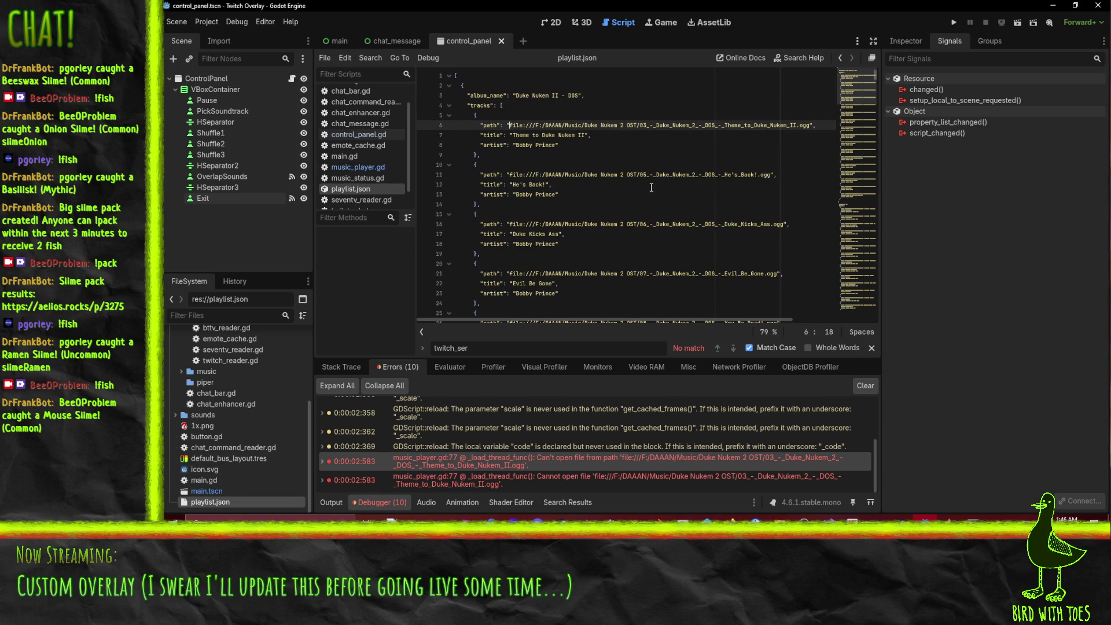
key(shift+Right)
key(shift+Right)
key(shift+Right)
key(shift+Right)
key(shift+Right)
key(shift+Right)
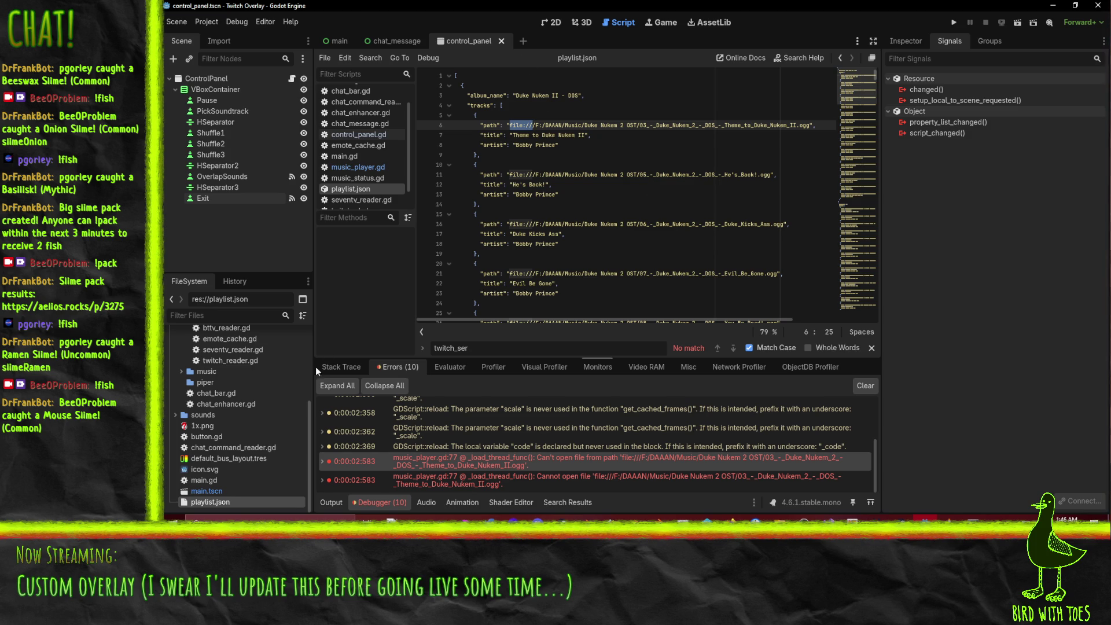
- Close playlist.json from the script list and bring Command Prompt forward
click(362, 200)
right_click(360, 190)
click(616, 152)
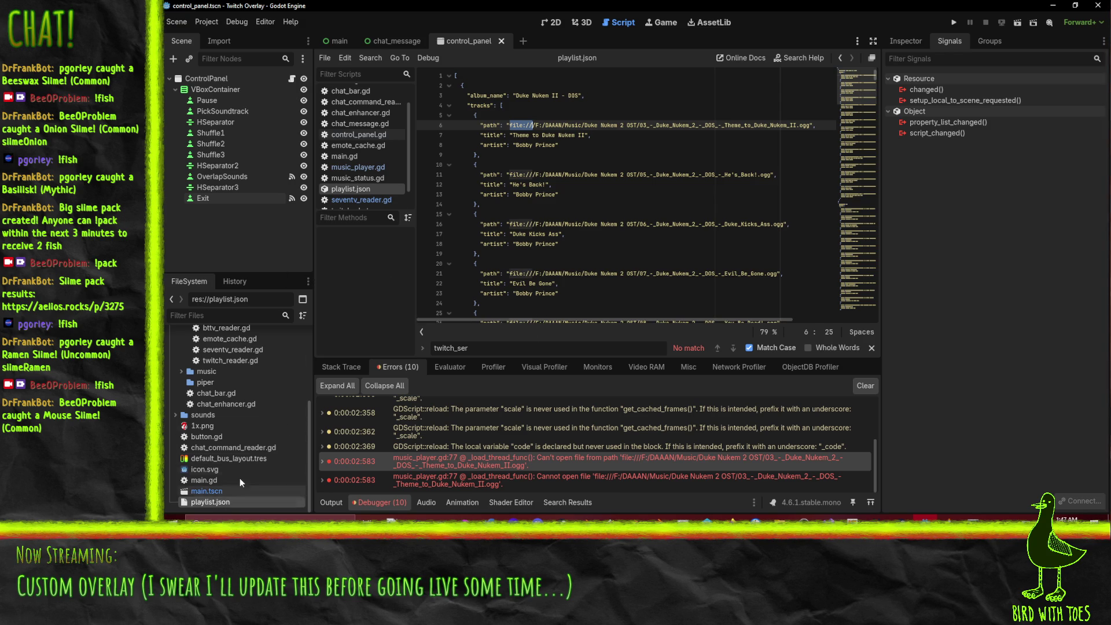
right_click(351, 201)
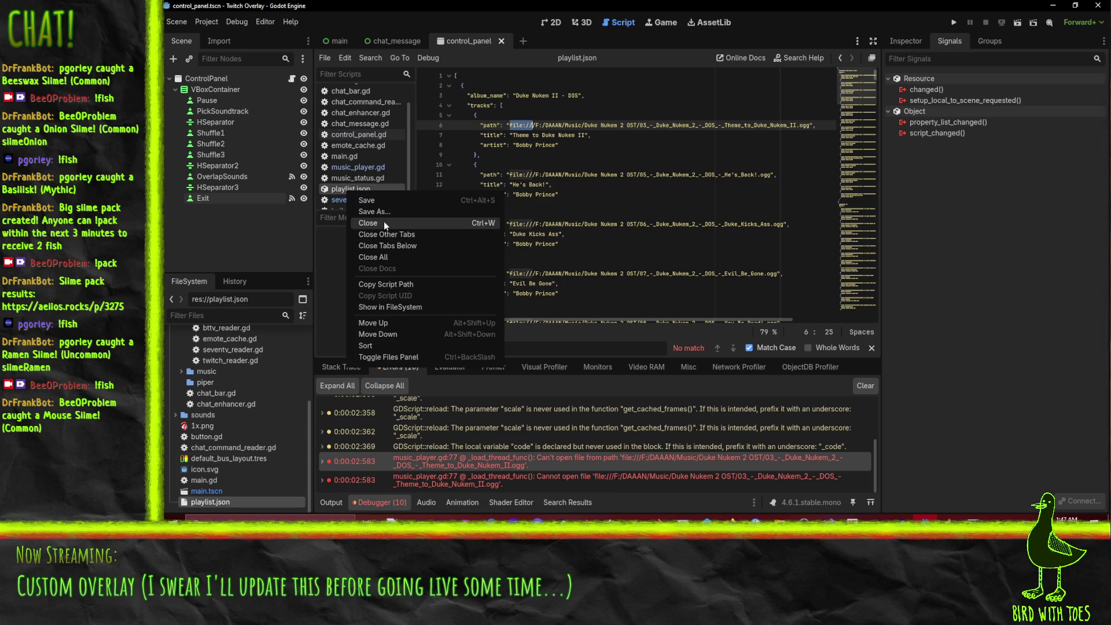
click(676, 323)
click(570, 518)
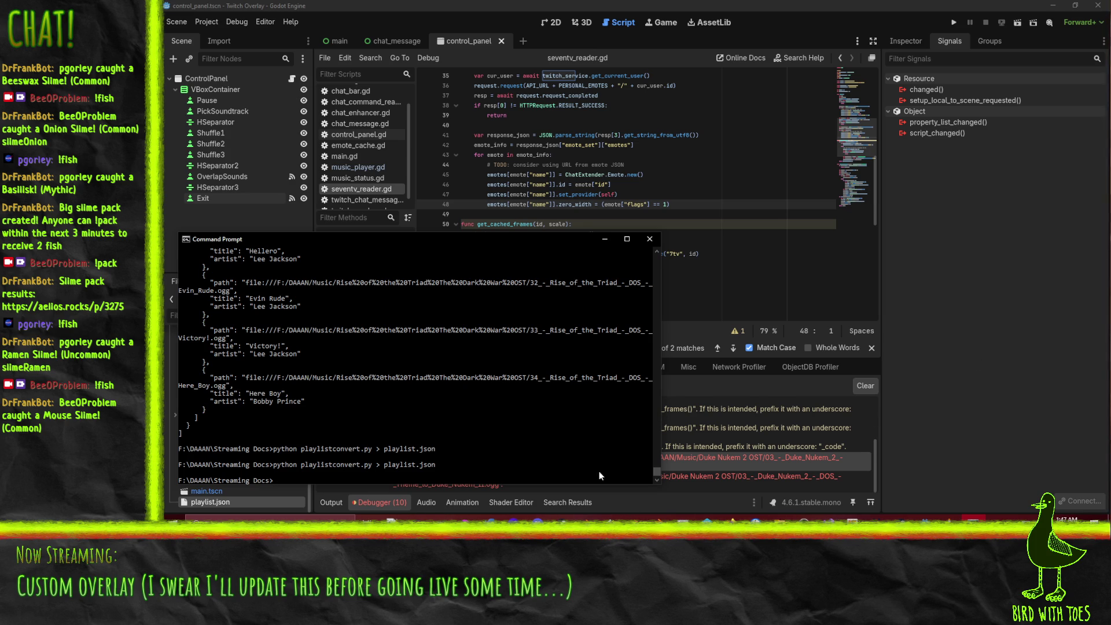
- Append .replace('file://', '') to line 18 of playlistconvert.py, save, and regenerate playlist.json
click(393, 517)
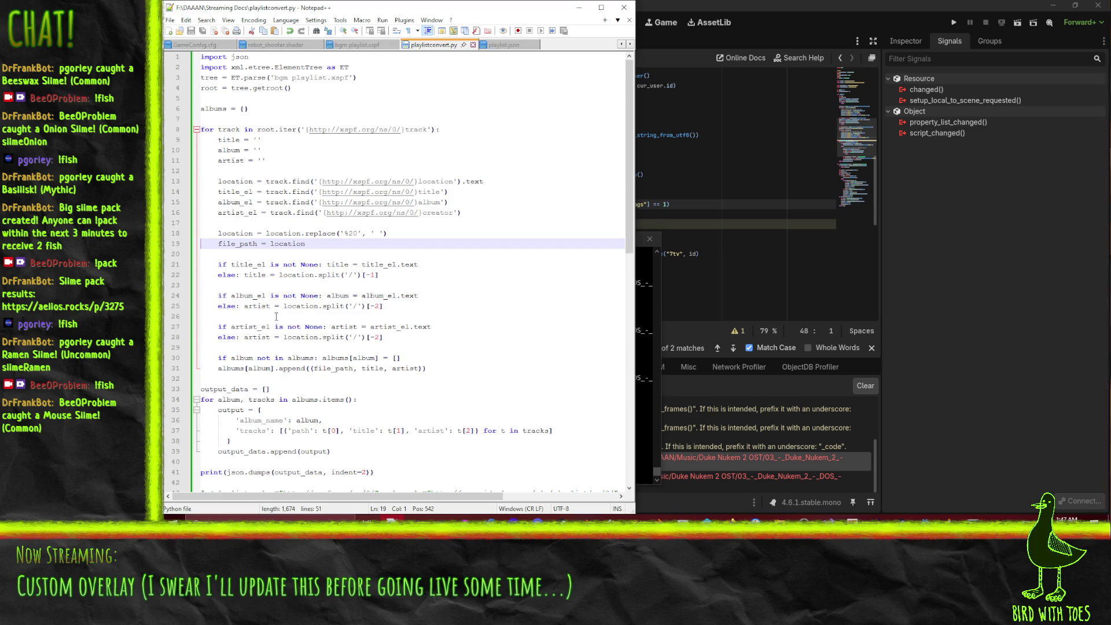
click(435, 233)
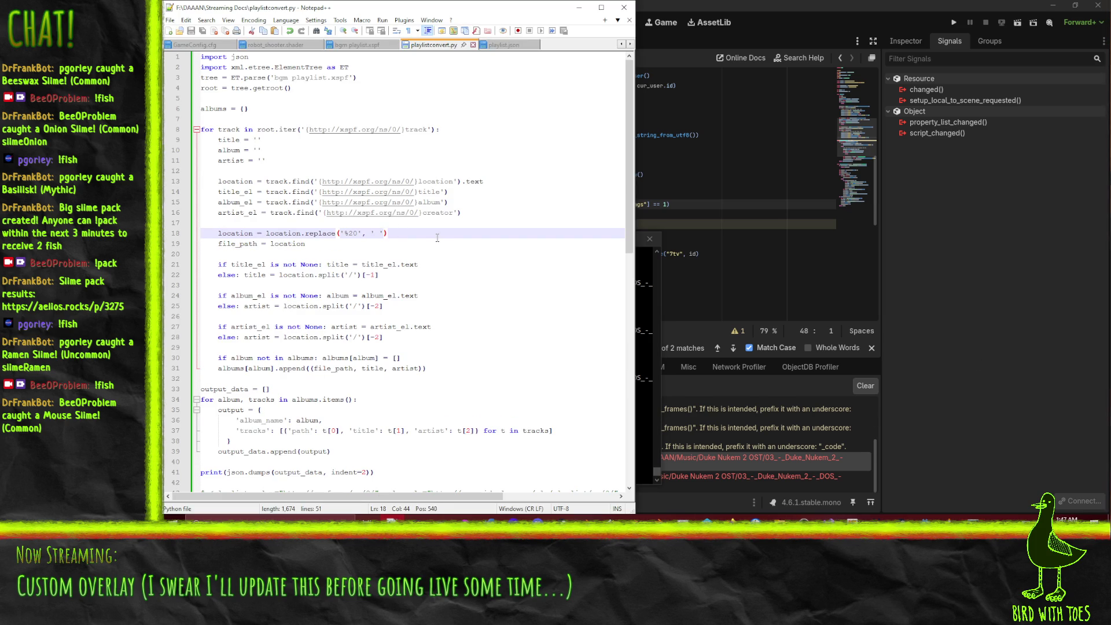
text(.replace()
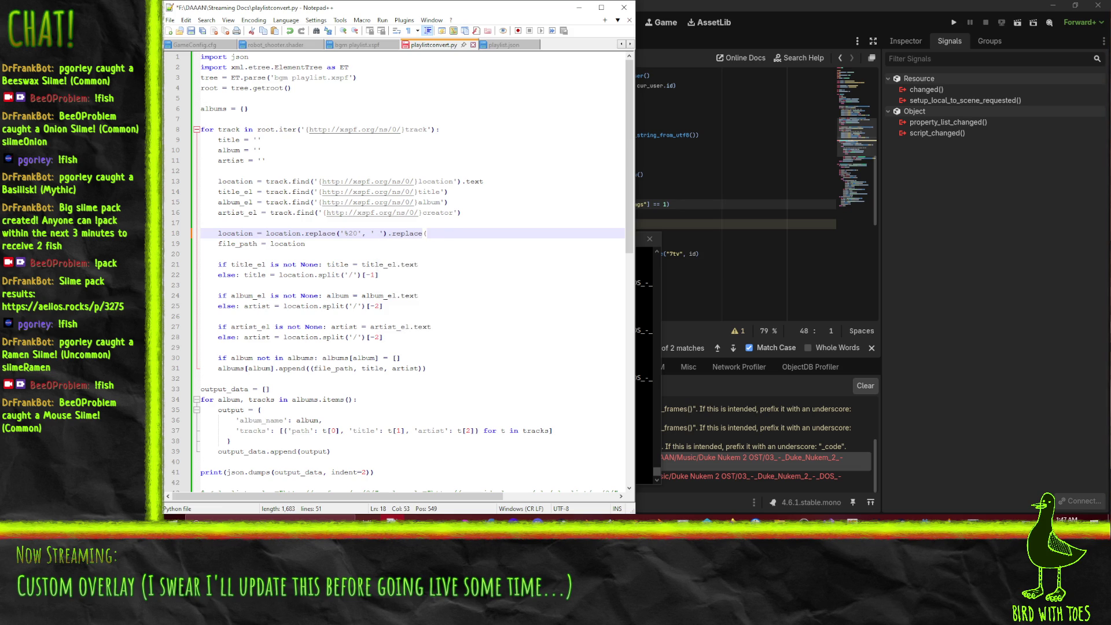
text('file://)
text(', '')
text())
key(ctrl+s)
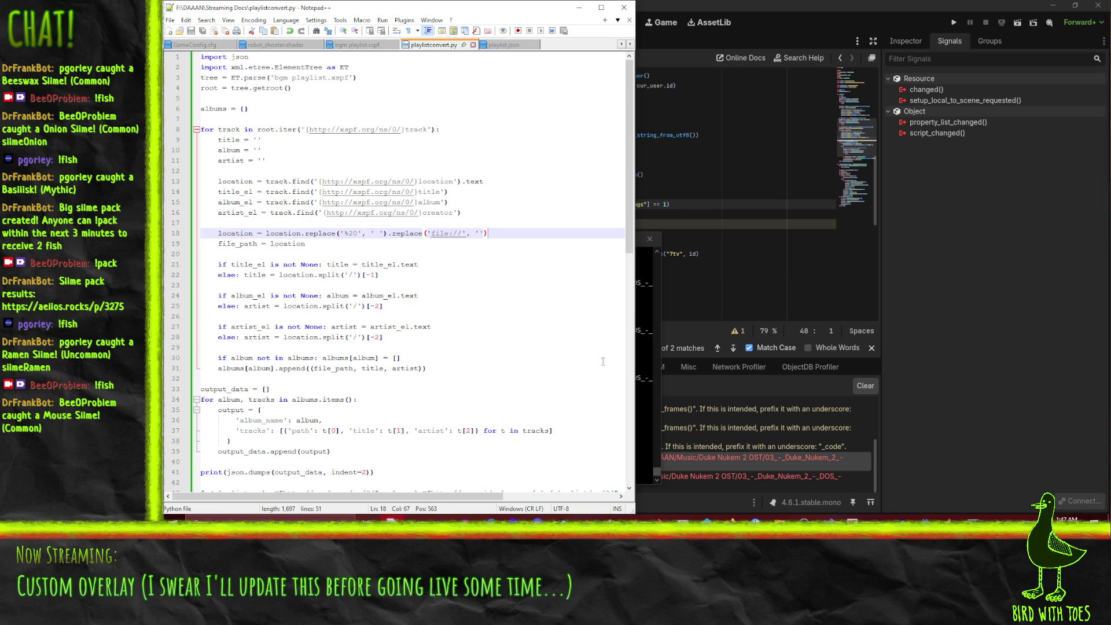
click(645, 372)
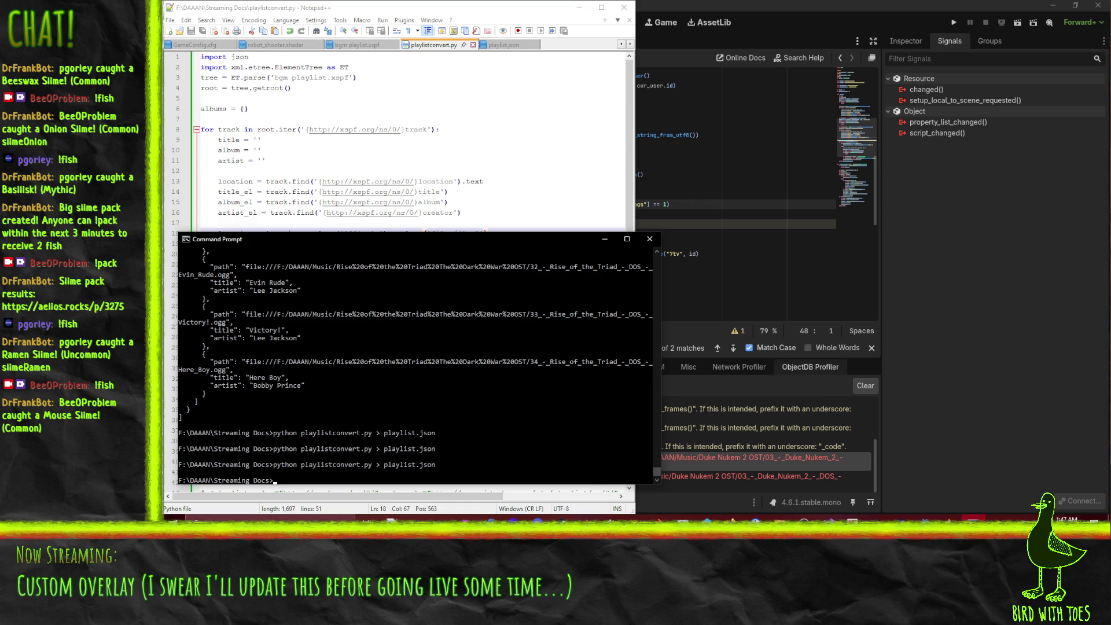
click(995, 431)
- Delete playlist.json from the project and rerun the overlay, now playing the Duke Nukem II theme
key(Delete)
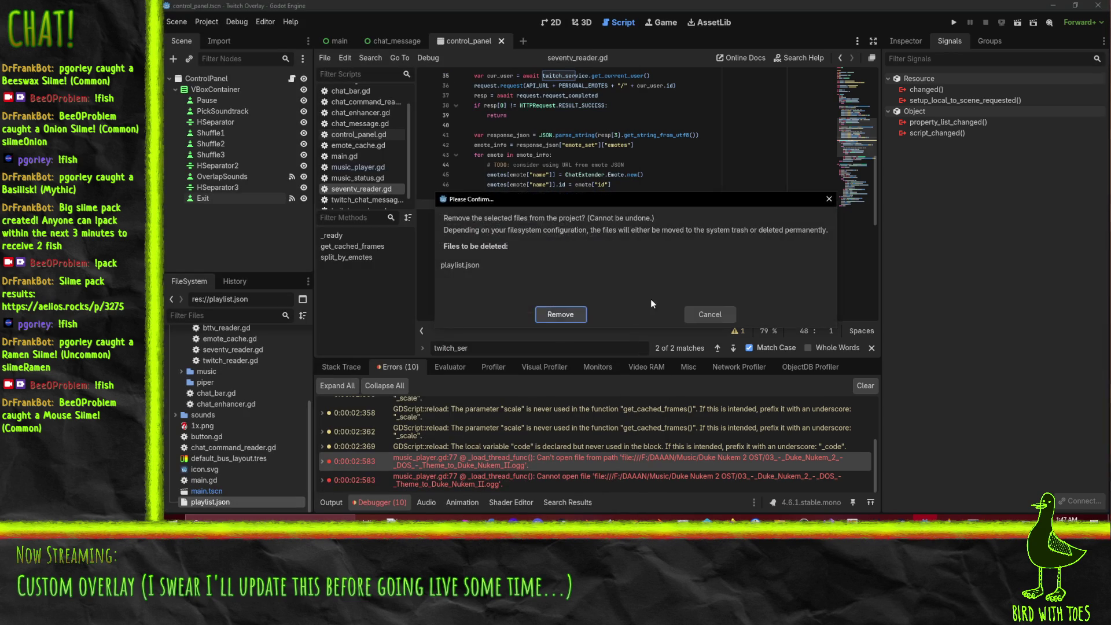
key(Return)
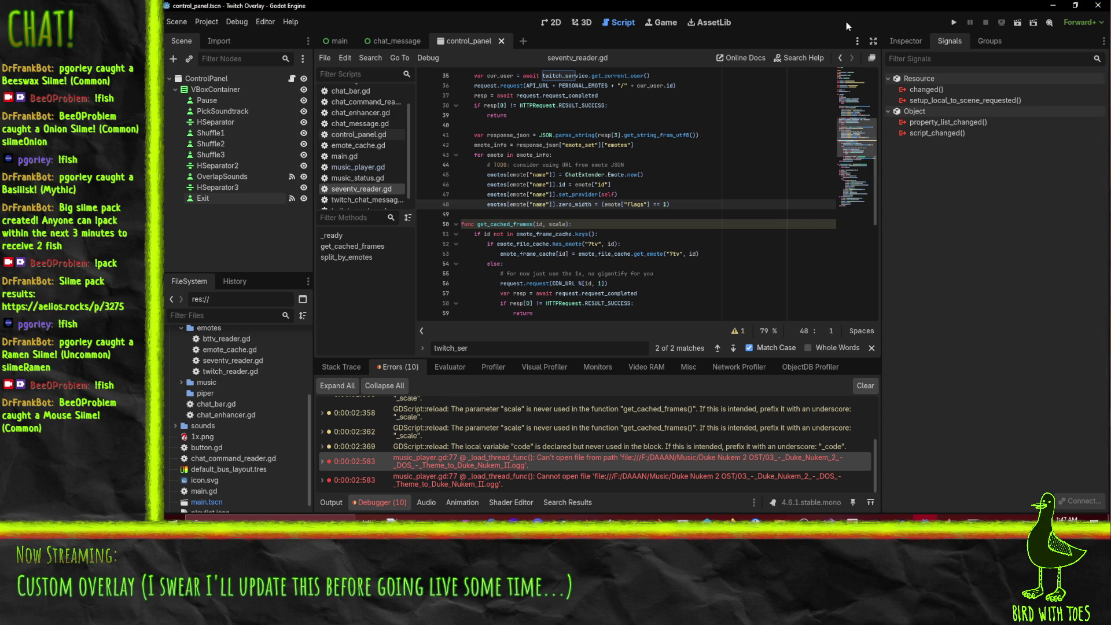
click(954, 24)
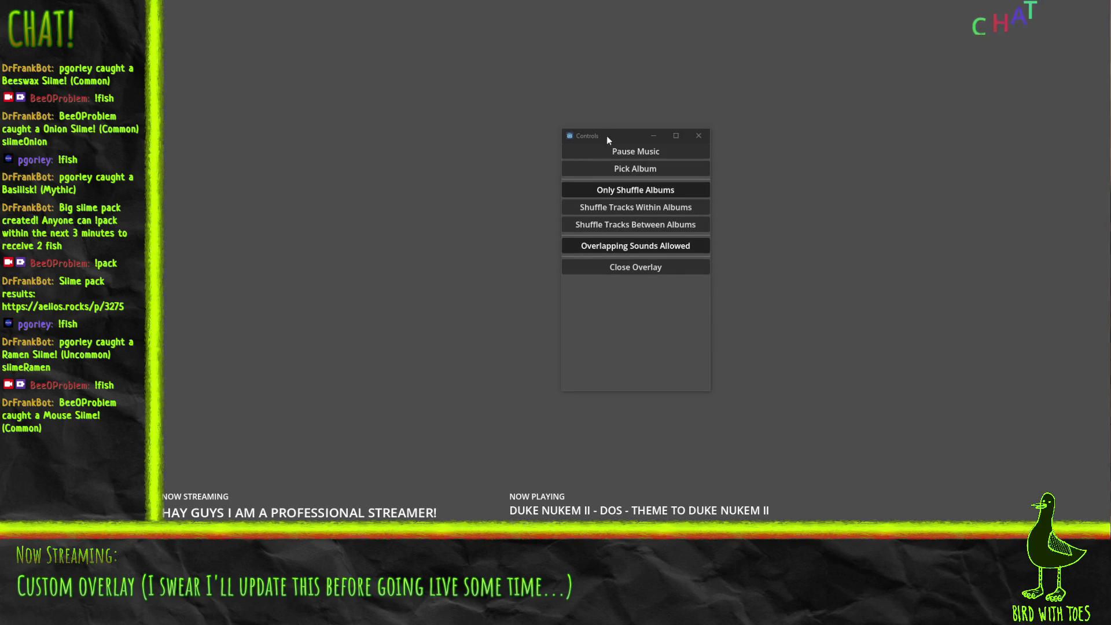
- Nudge the Controls window right and let the music advance to He's Back!
mouse_move(602, 138)
mouse_down()
mouse_move(642, 136)
mouse_move(762, 171)
mouse_move(764, 102)
mouse_move(736, 134)
mouse_move(716, 127)
mouse_move(789, 116)
mouse_up()
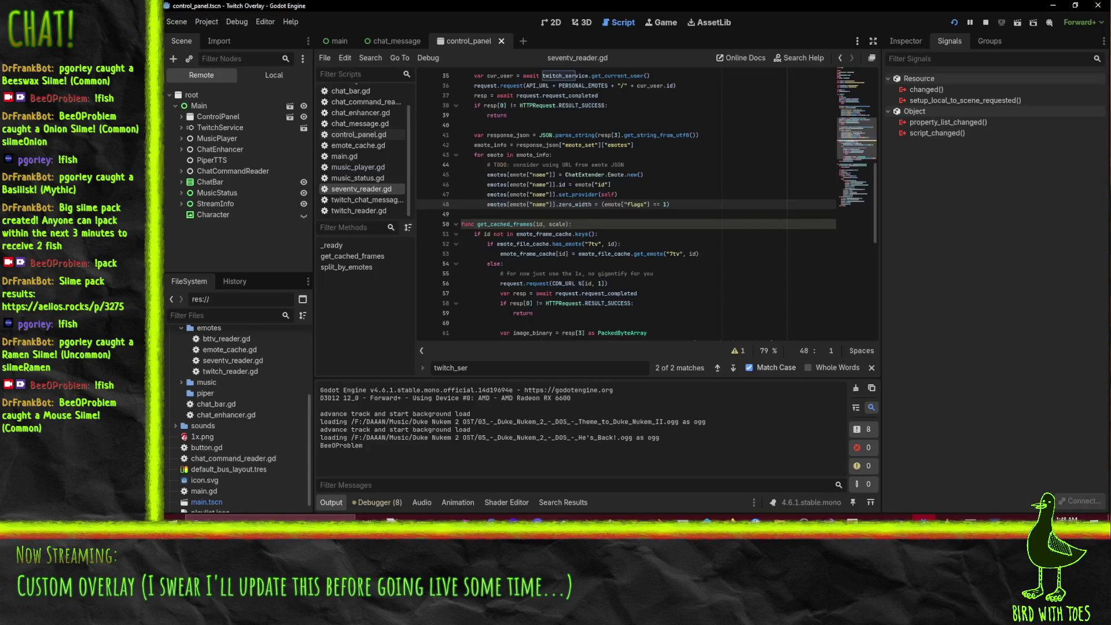
- Turn on Transparent and Borderless in Project Settings > Display > Window, then return to the overlay
click(206, 22)
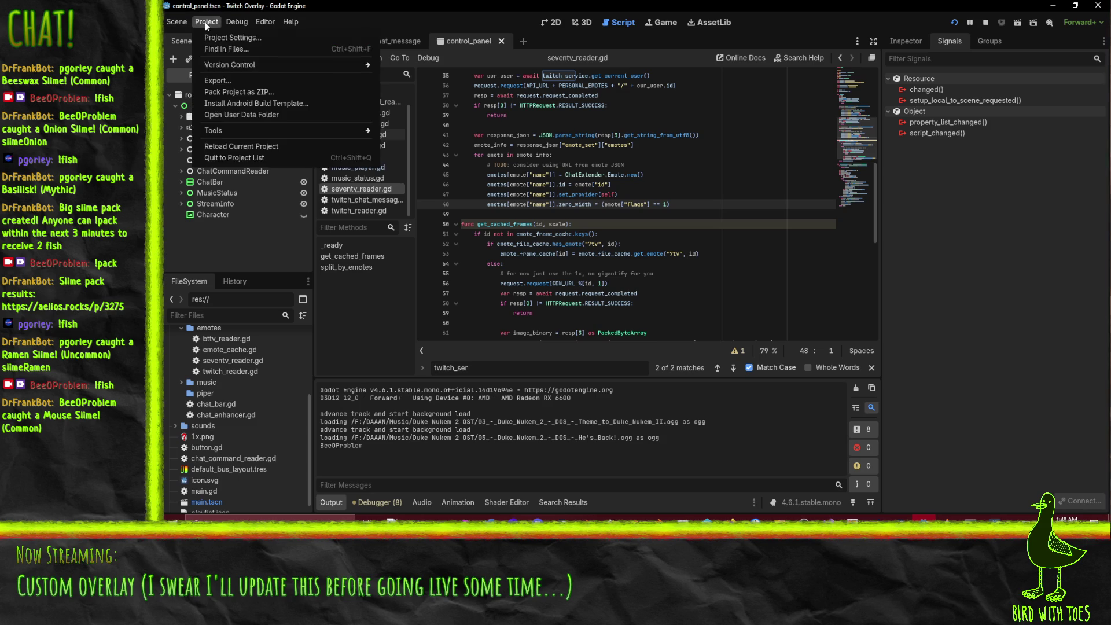
click(225, 38)
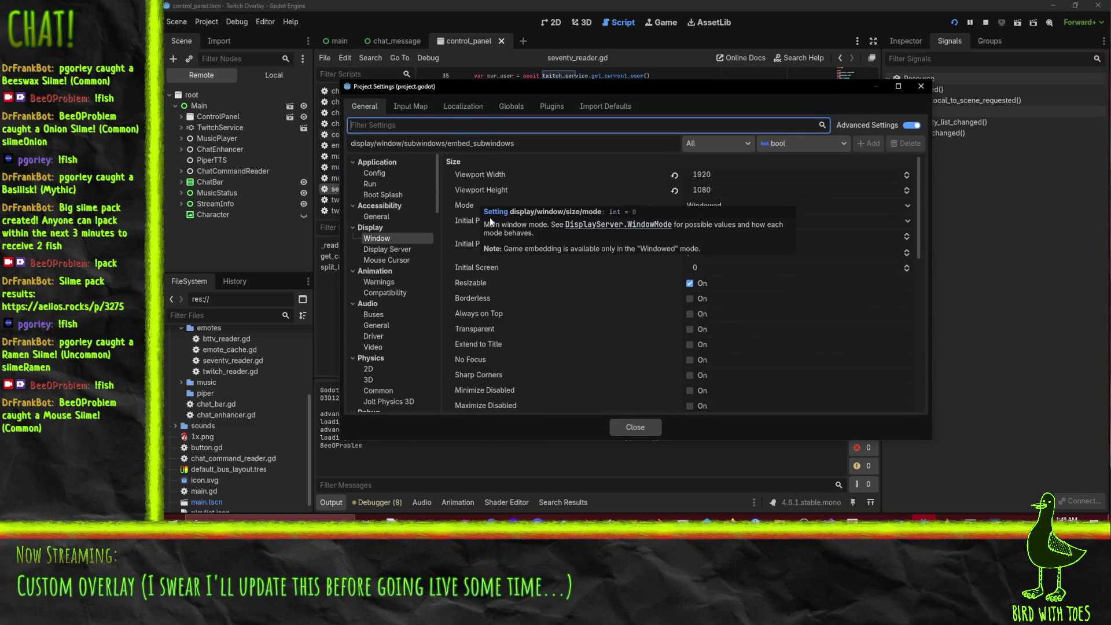
scroll(555, 261, down, 2)
scroll(551, 230, down, 2)
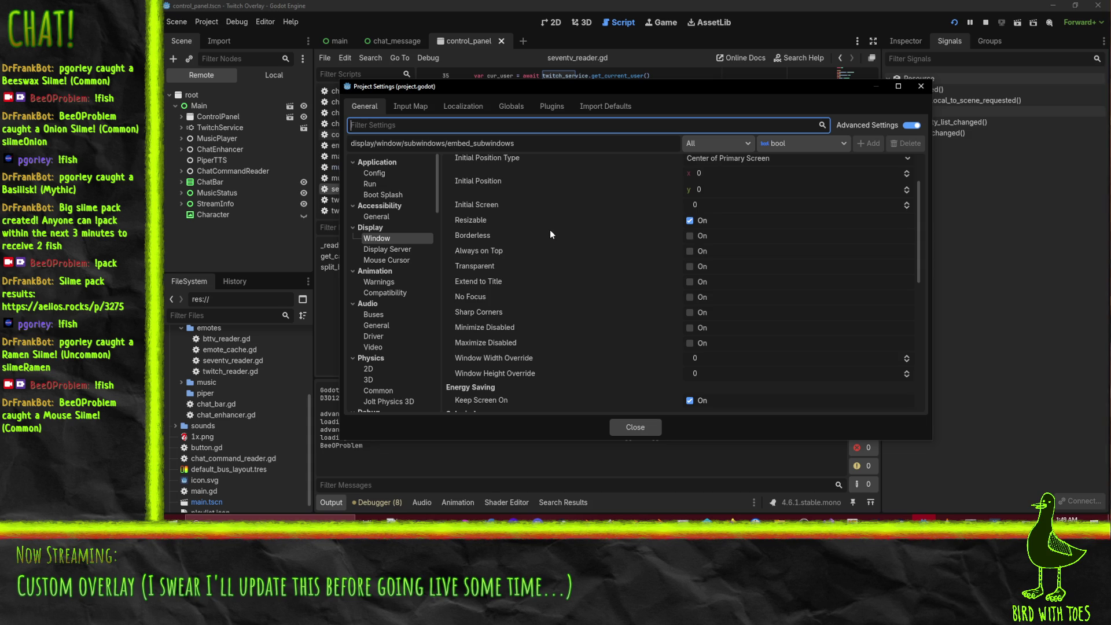
click(690, 266)
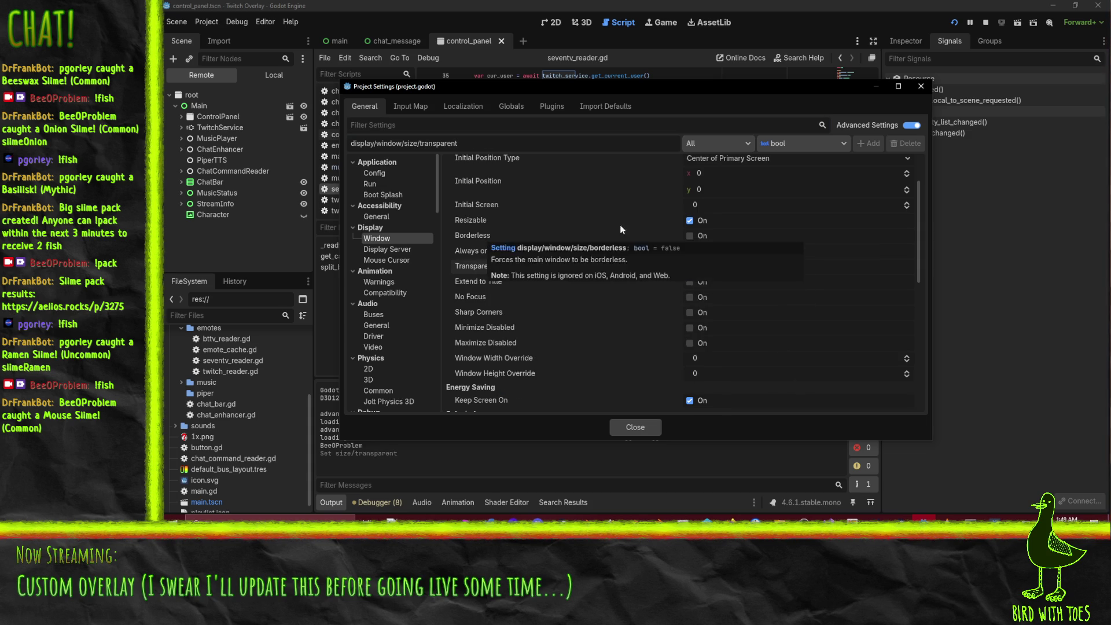
click(690, 237)
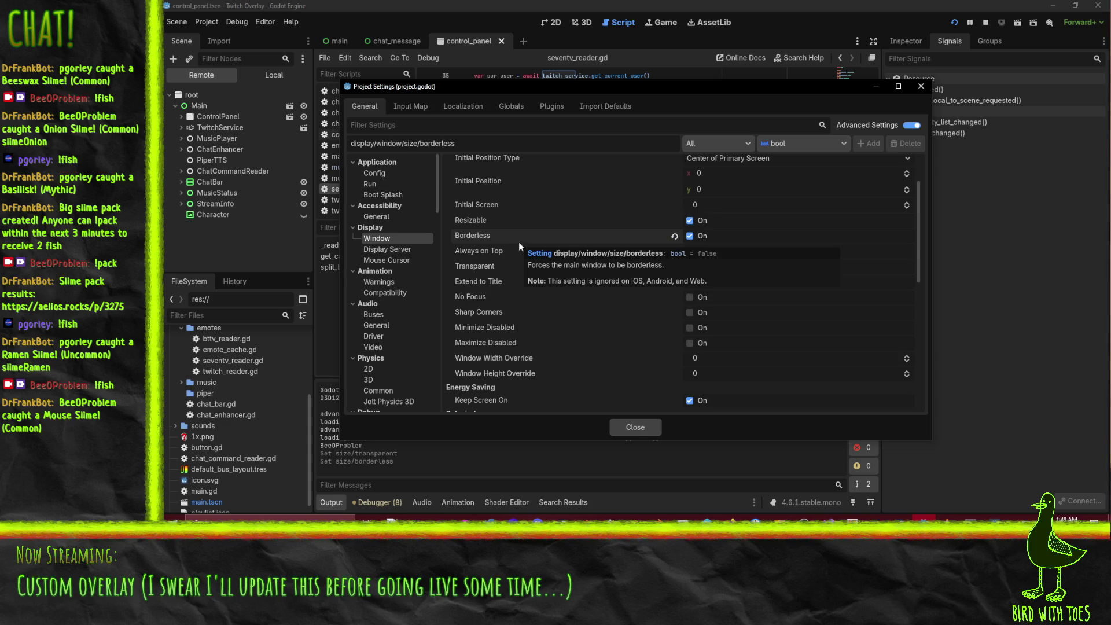
scroll(518, 242, up, 1)
click(627, 424)
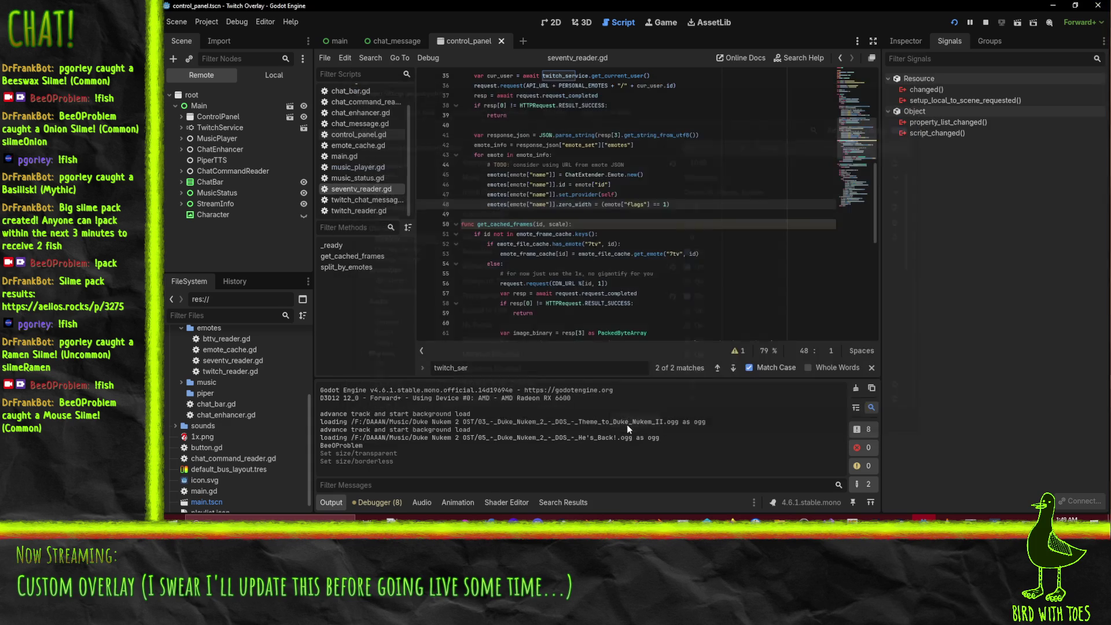
key(alt+Tab)
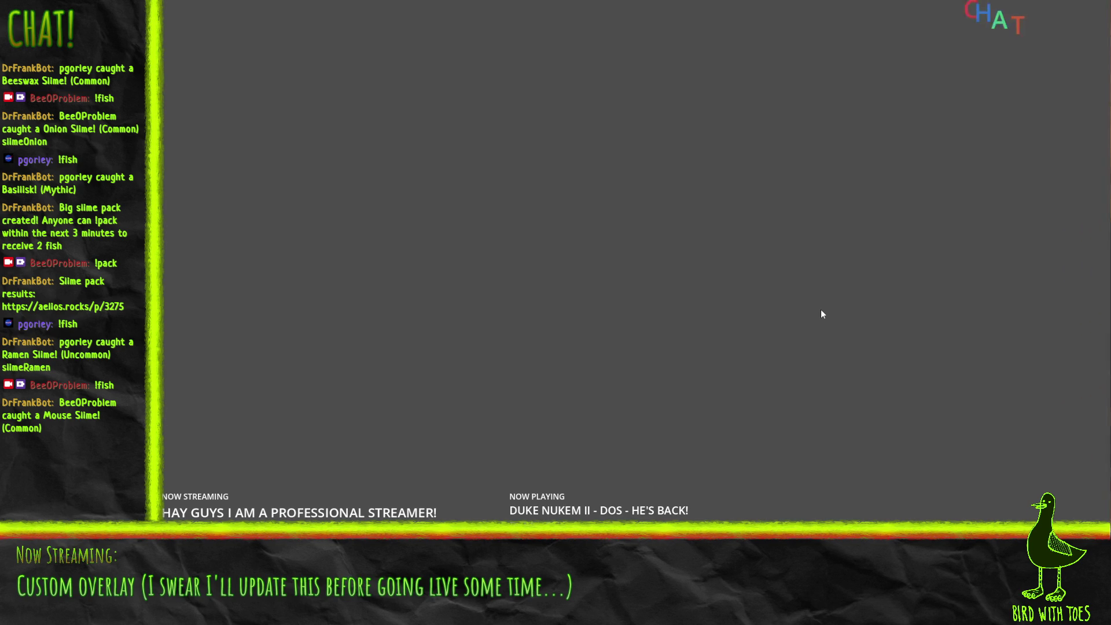
- Restart the overlay with the new window settings and drag its control panel off screen
key(alt+F4)
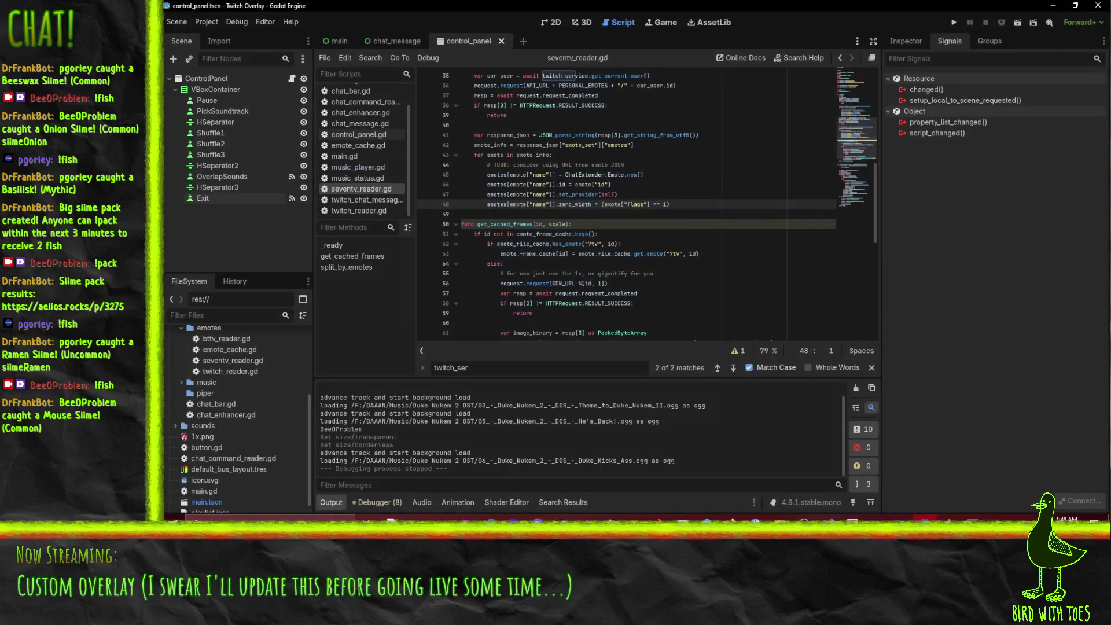
click(954, 22)
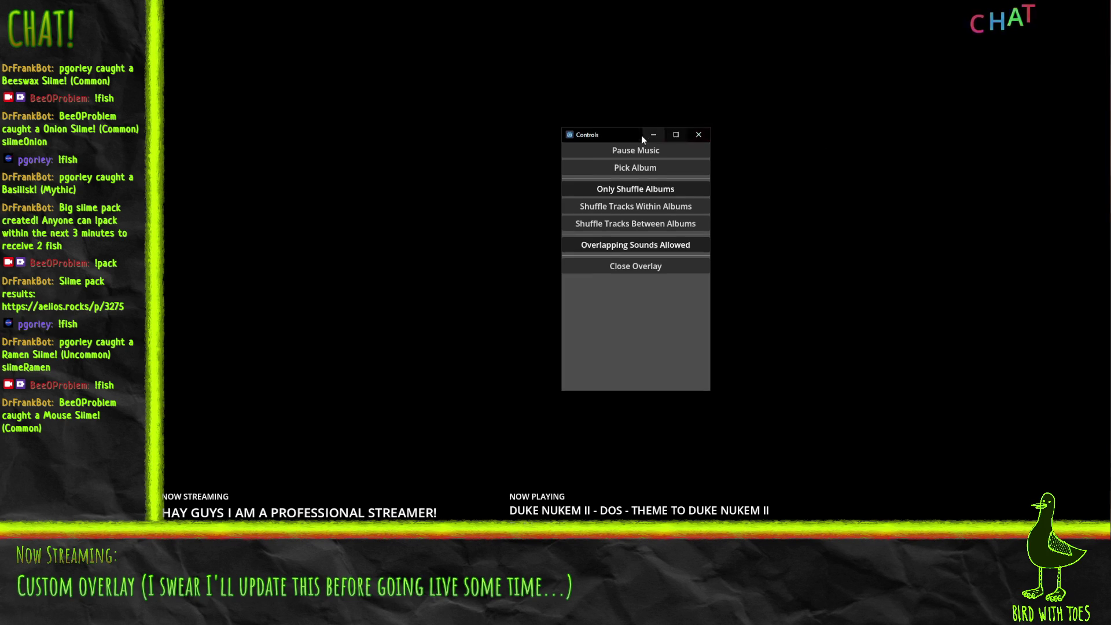
drag(641, 135, 1110, 134)
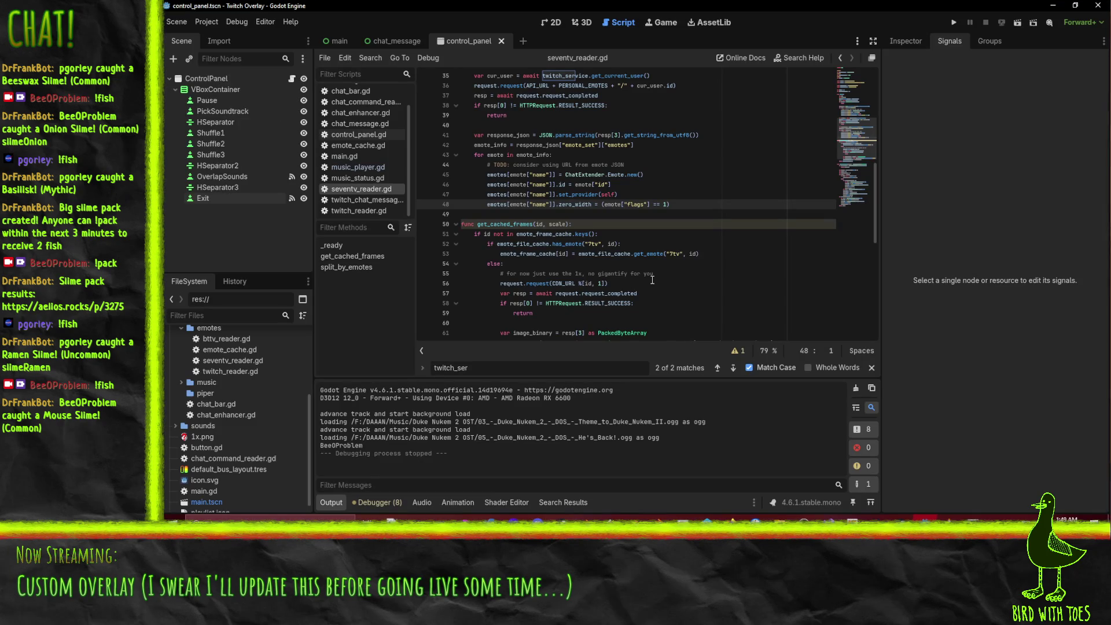
- Reopen Project Settings at Display > Window from the editor
click(585, 224)
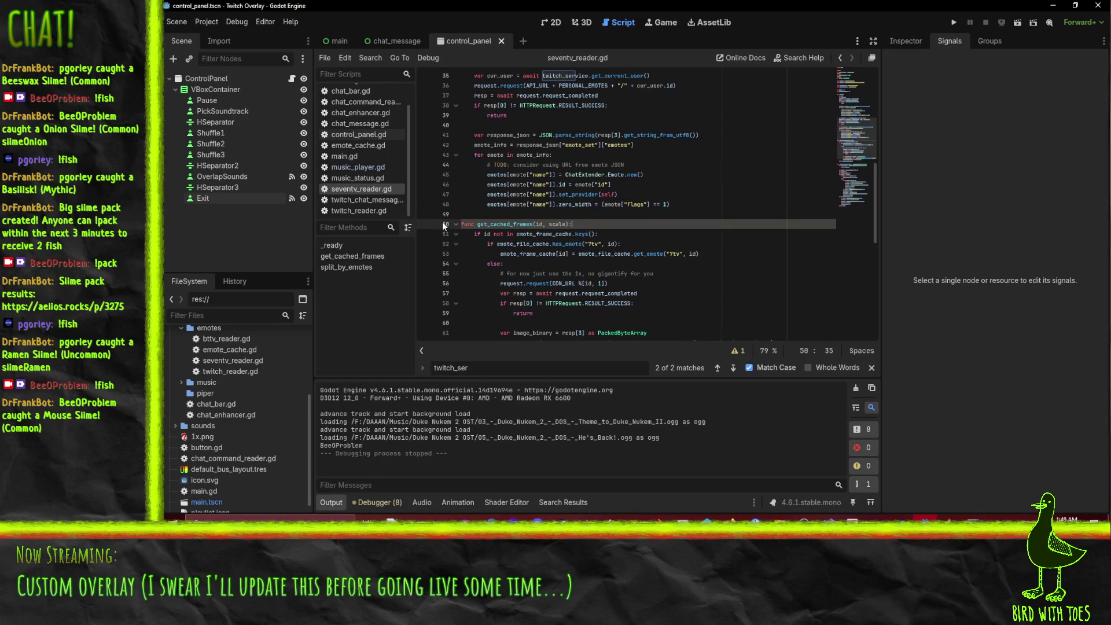
click(200, 22)
click(223, 39)
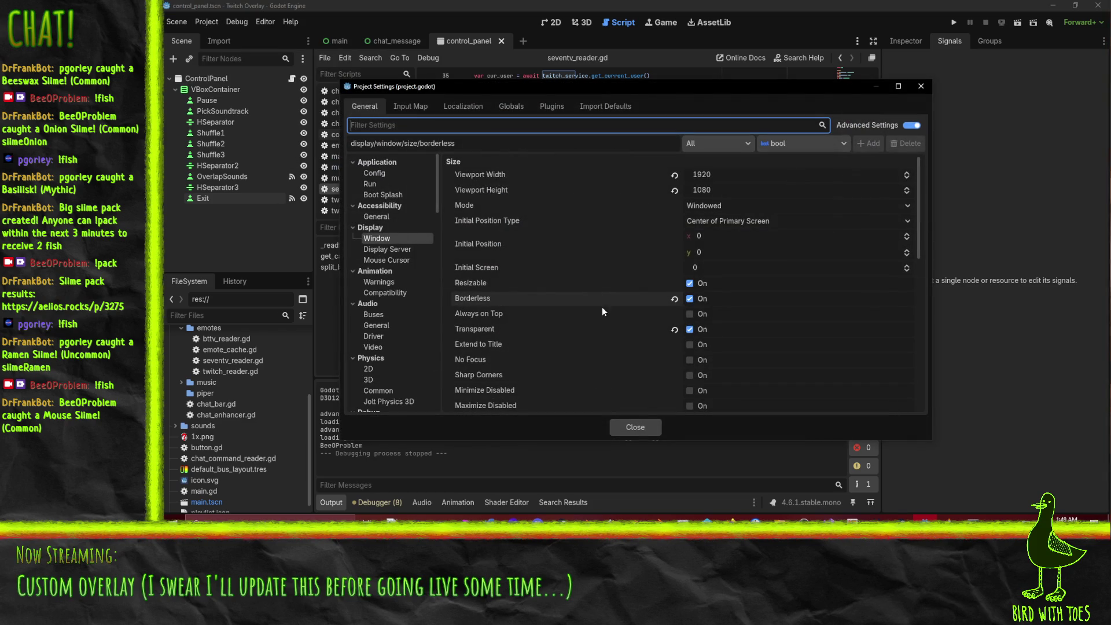
- Turn off Resizable and set the window Mode to Fullscreen
mouse_move(469, 281)
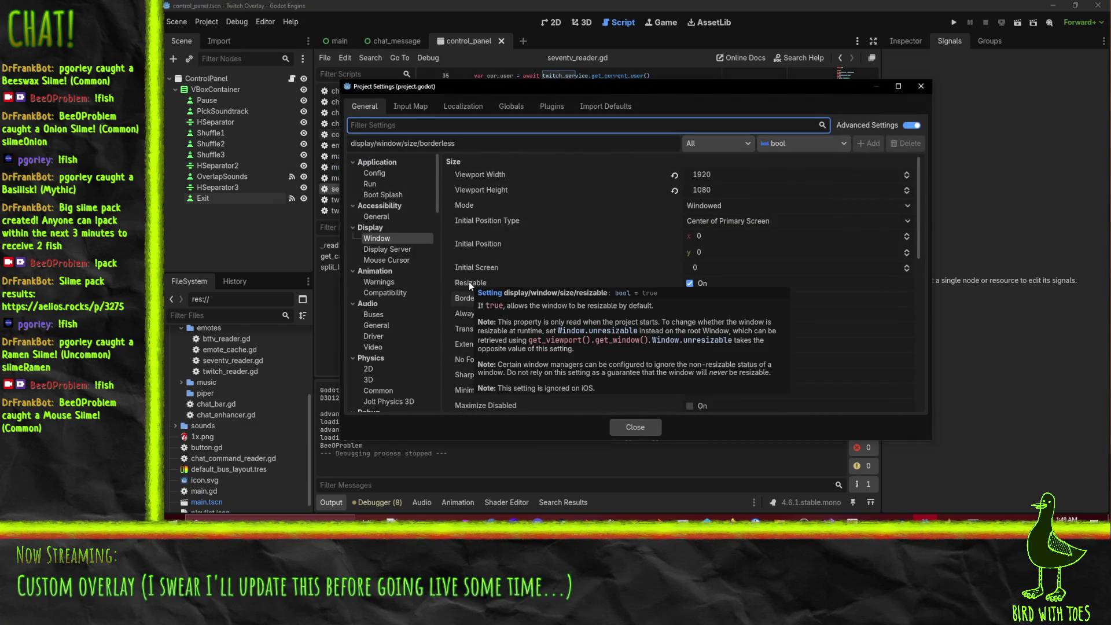
click(688, 283)
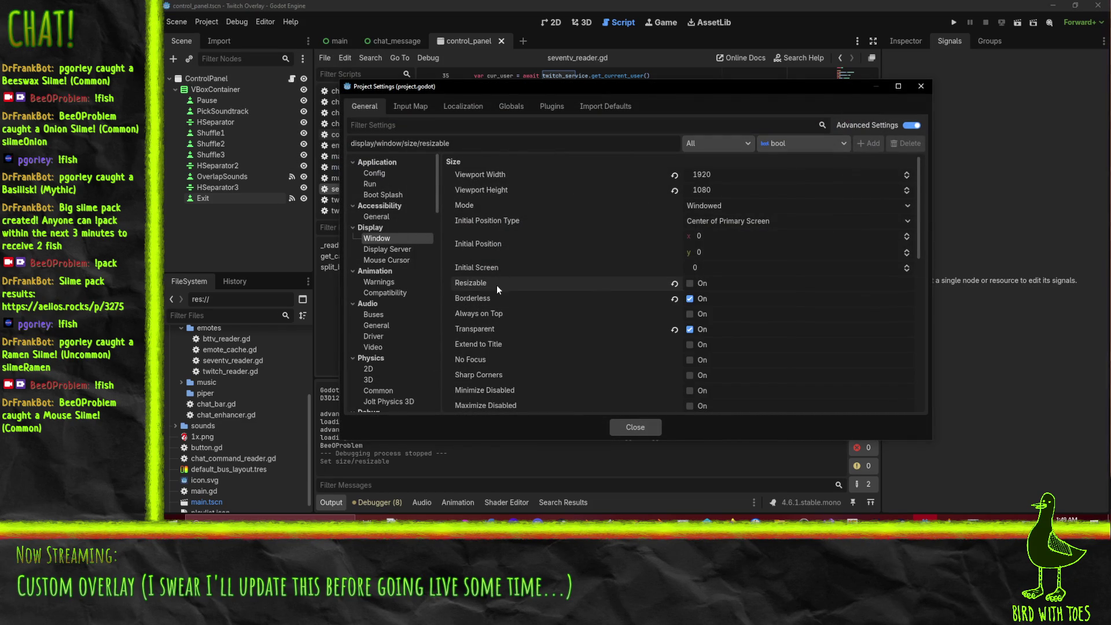
click(711, 206)
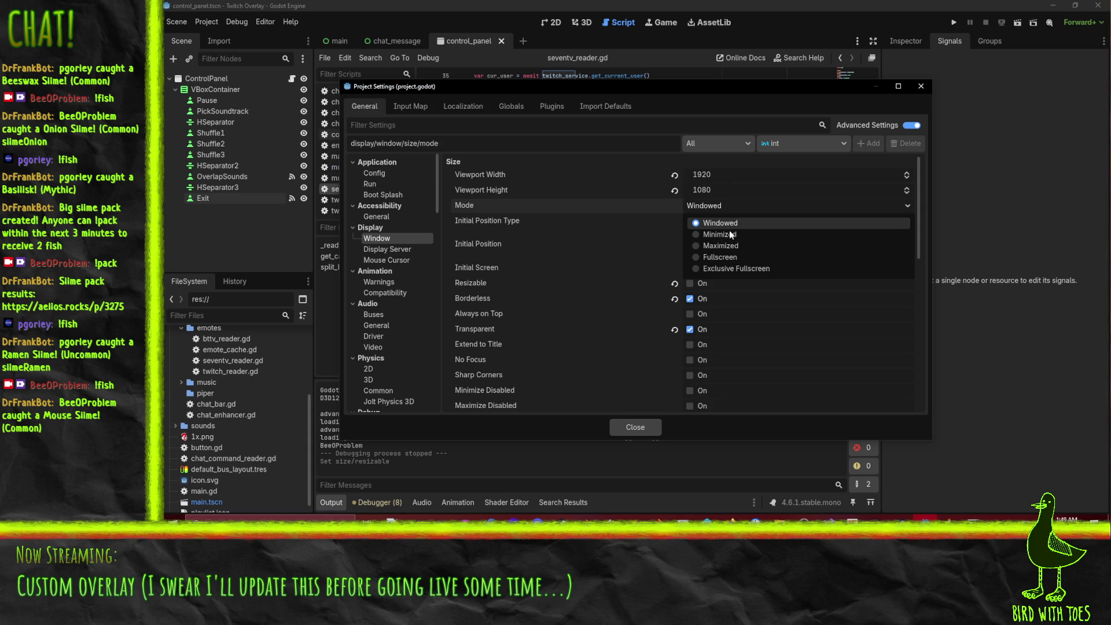
click(731, 243)
click(701, 205)
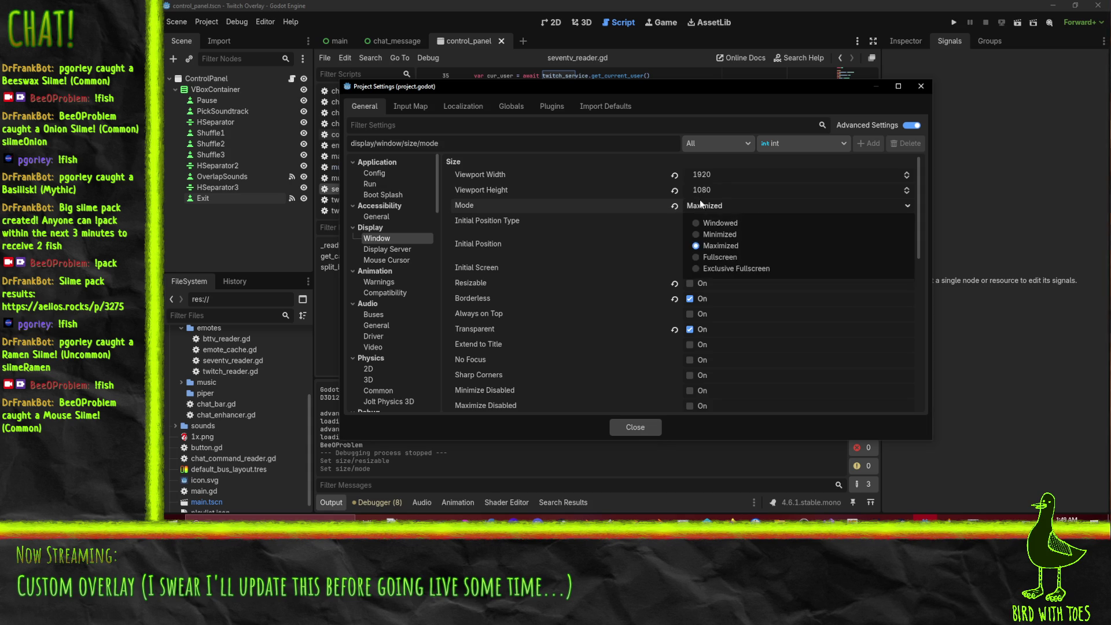
click(731, 255)
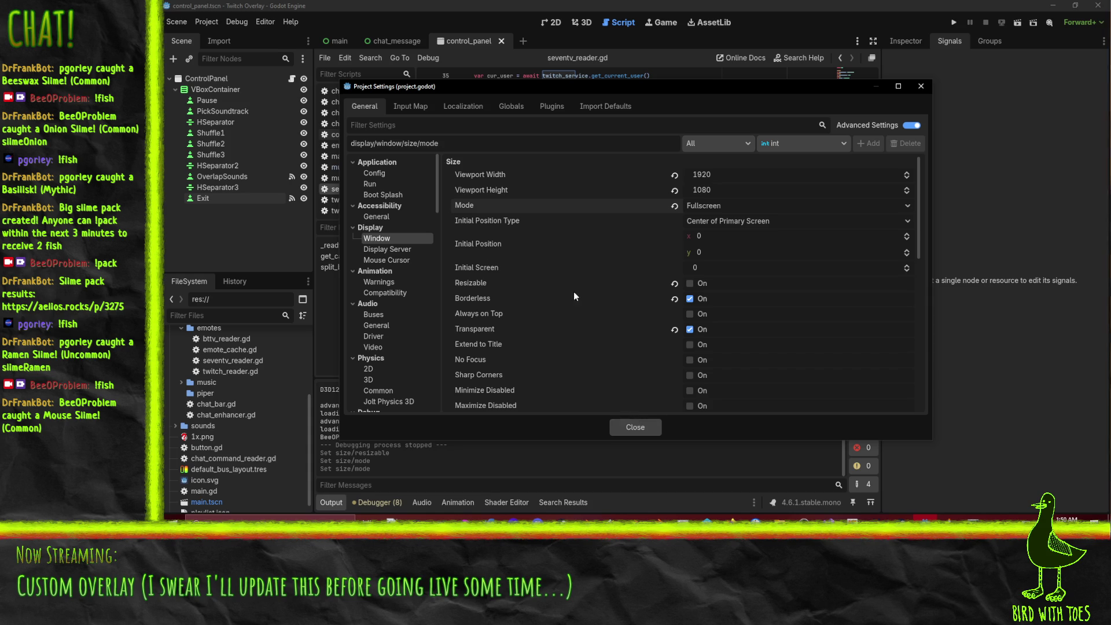
scroll(504, 281, down, 5)
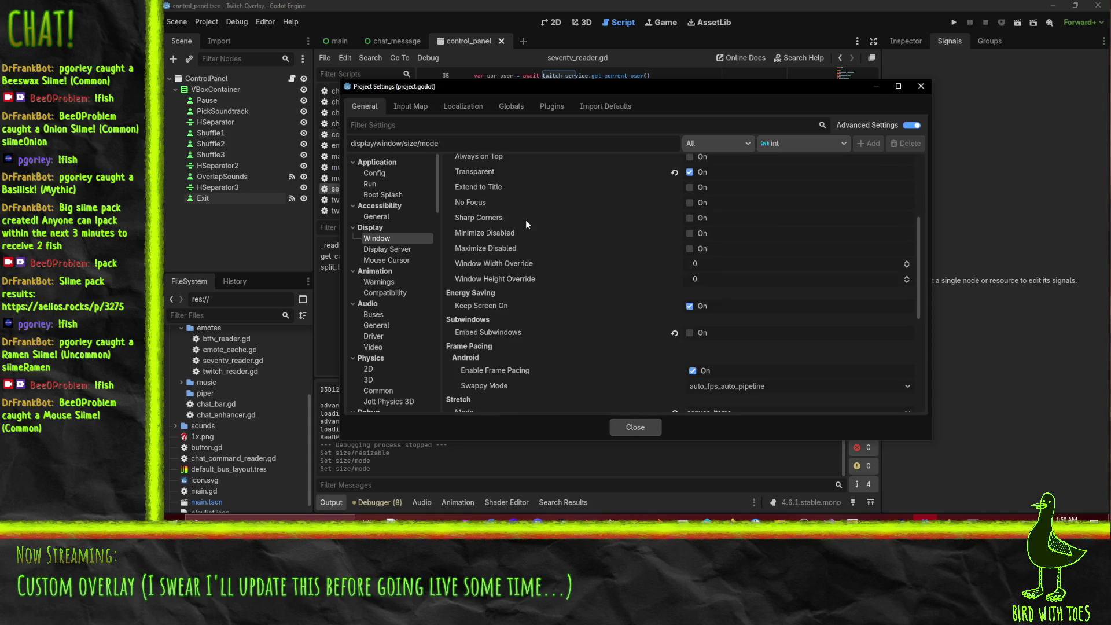
click(635, 427)
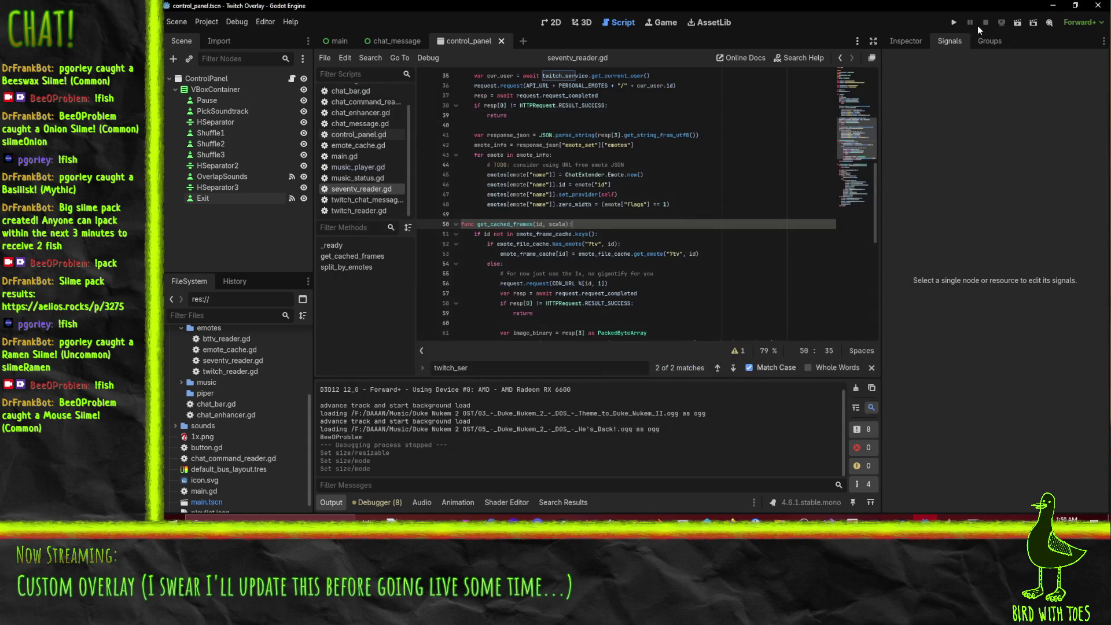
click(953, 23)
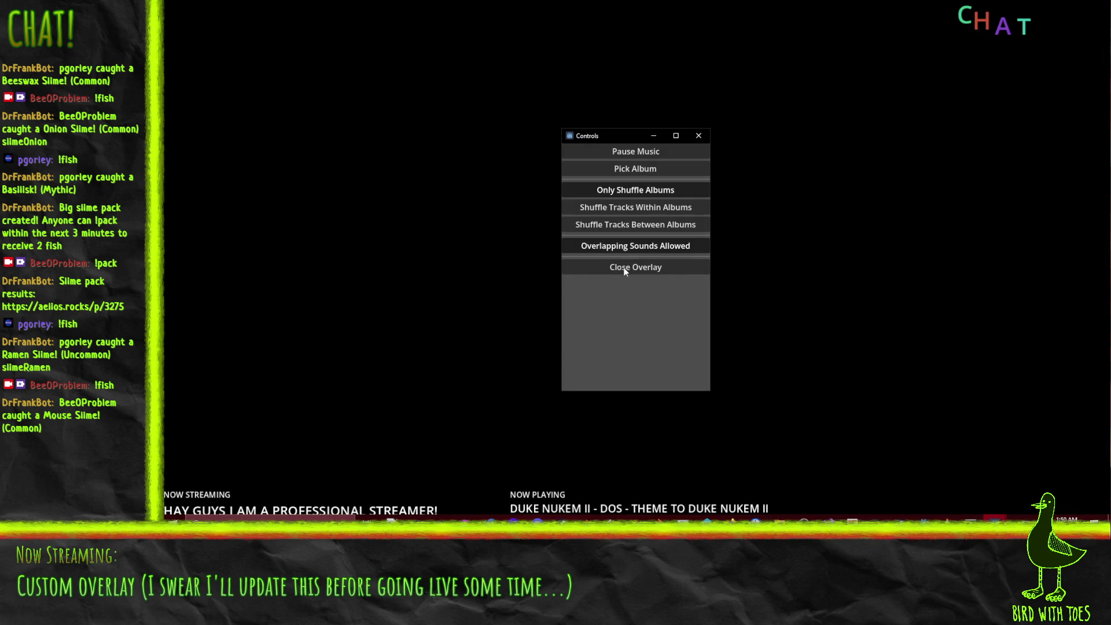
click(626, 271)
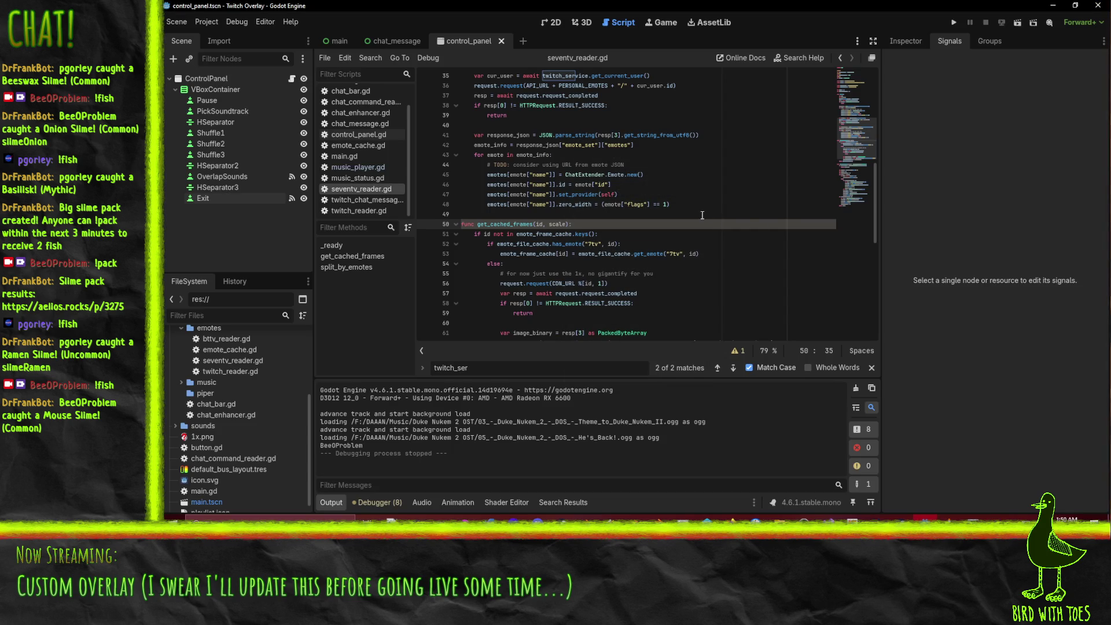
- Enable Sharp Corners and No Focus in the project's window settings
click(207, 26)
click(217, 38)
scroll(602, 308, down, 3)
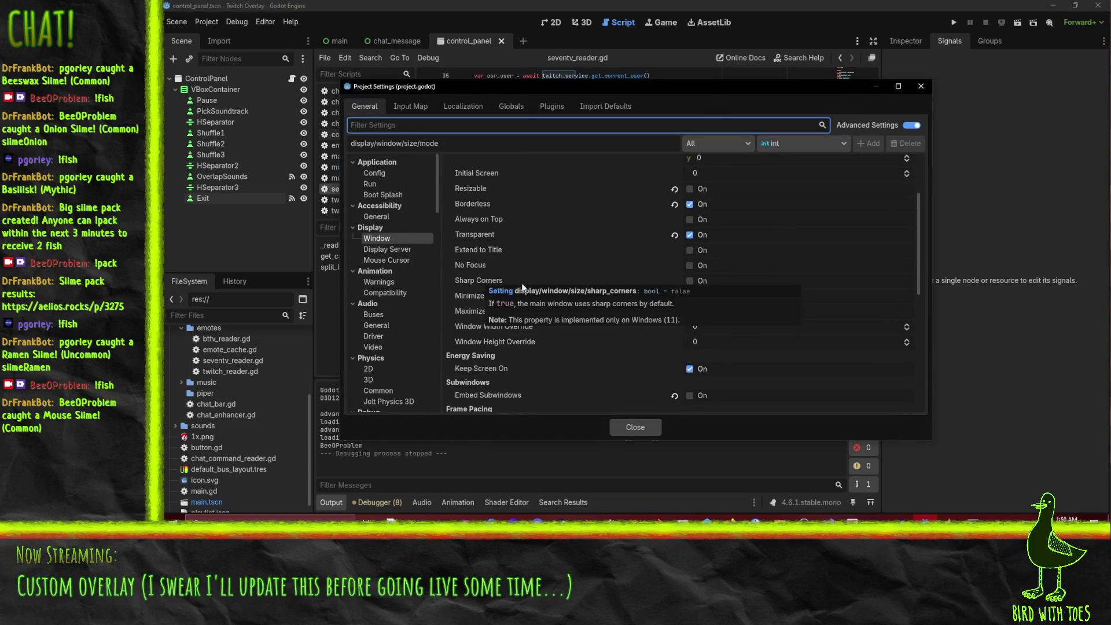
click(690, 281)
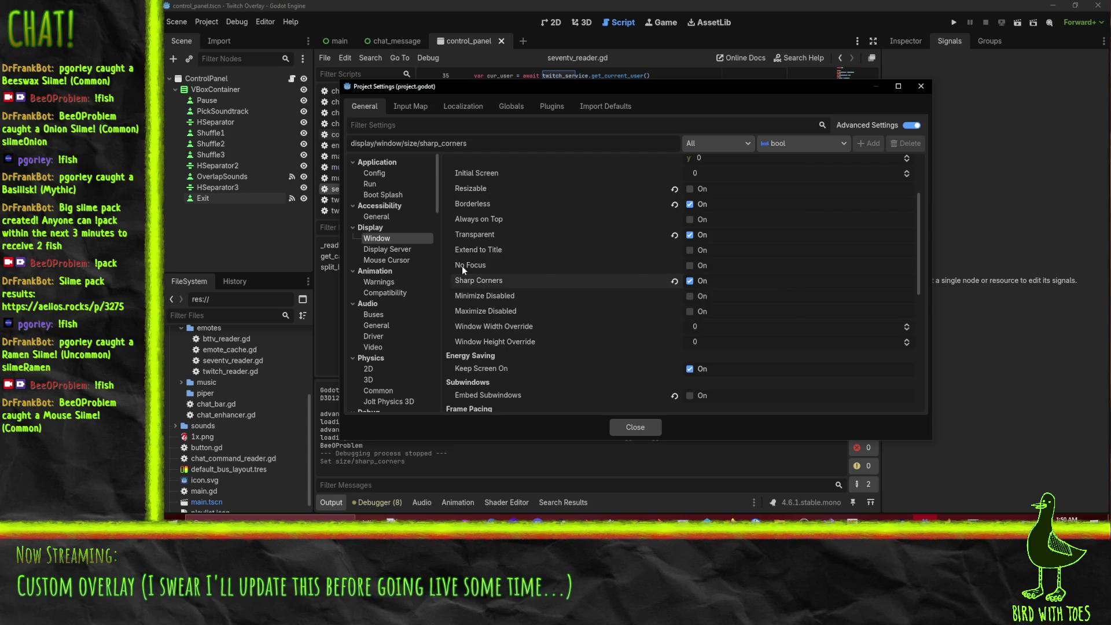
mouse_move(462, 265)
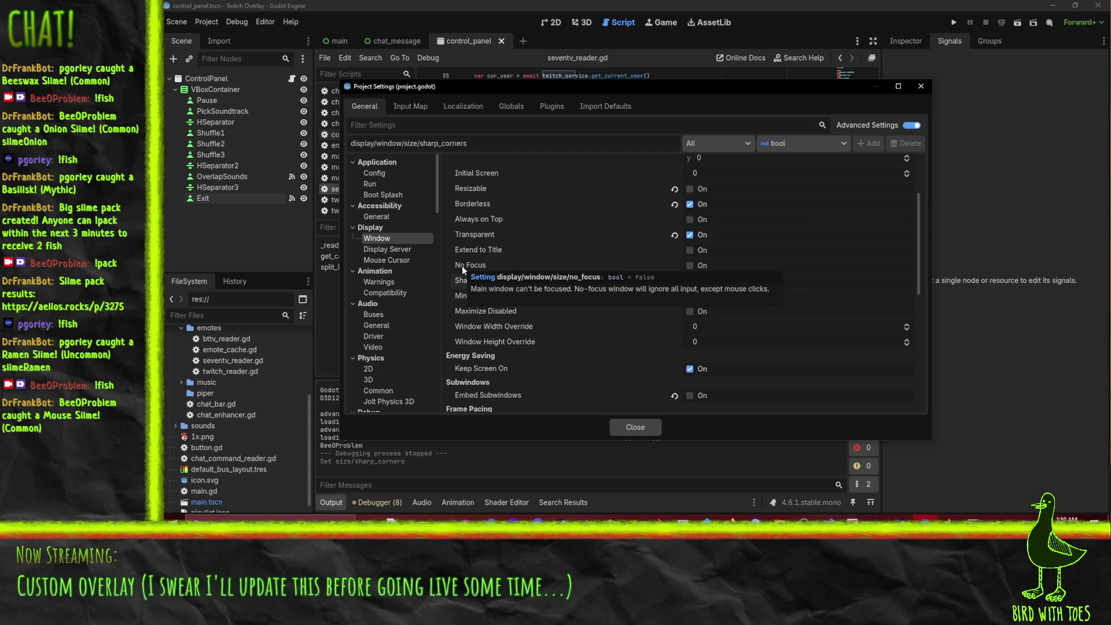
click(690, 266)
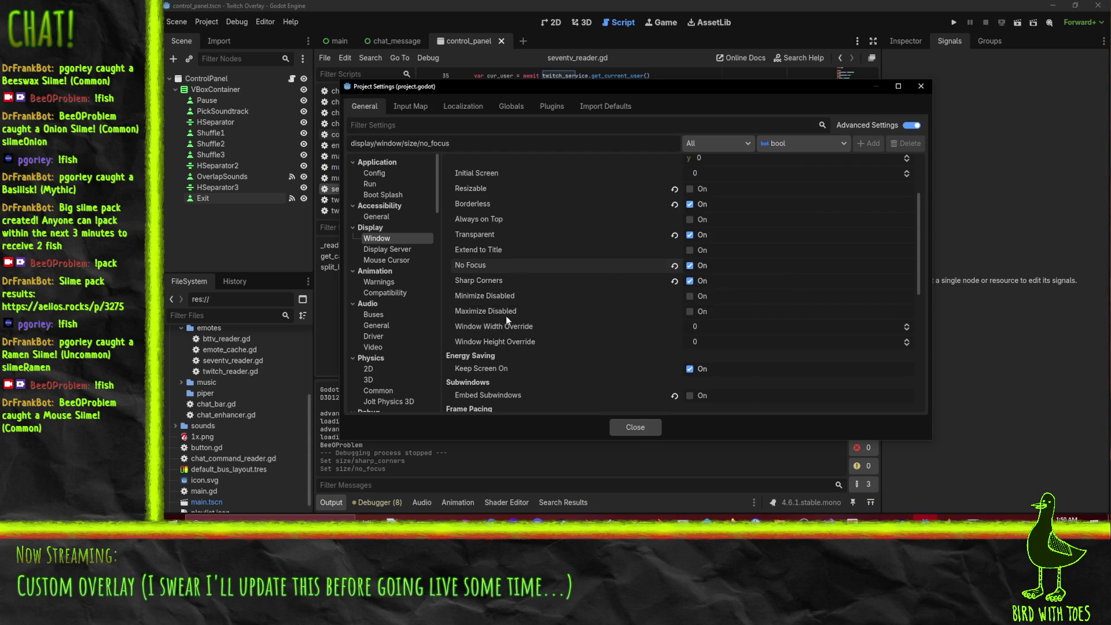
- Allow per-pixel transparency, then Save & Restart the editor
scroll(538, 365, down, 3)
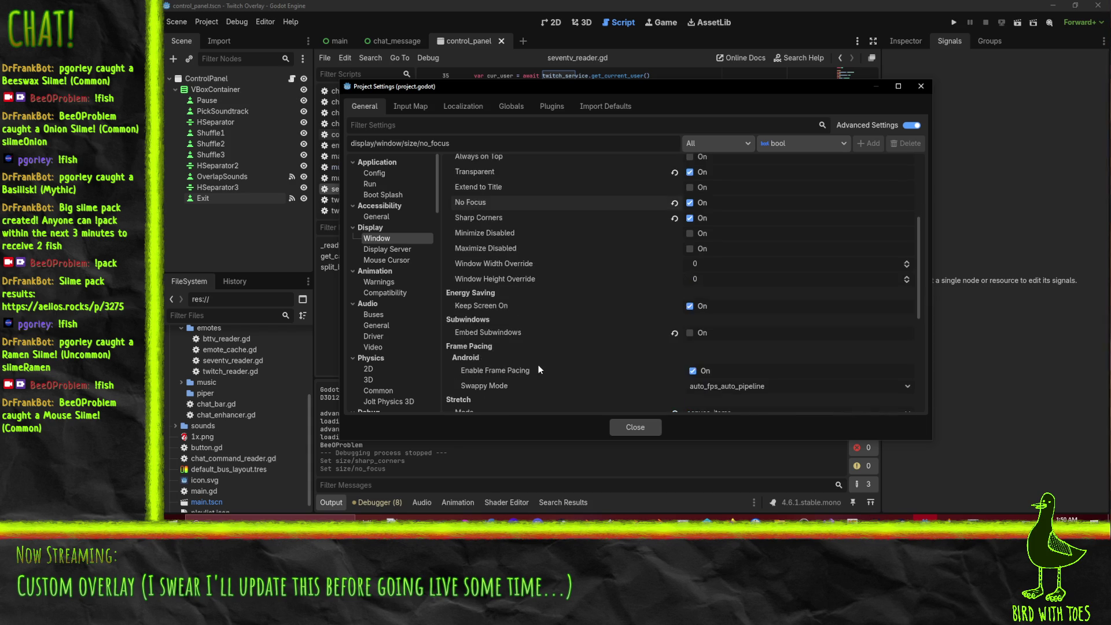
scroll(489, 331, down, 3)
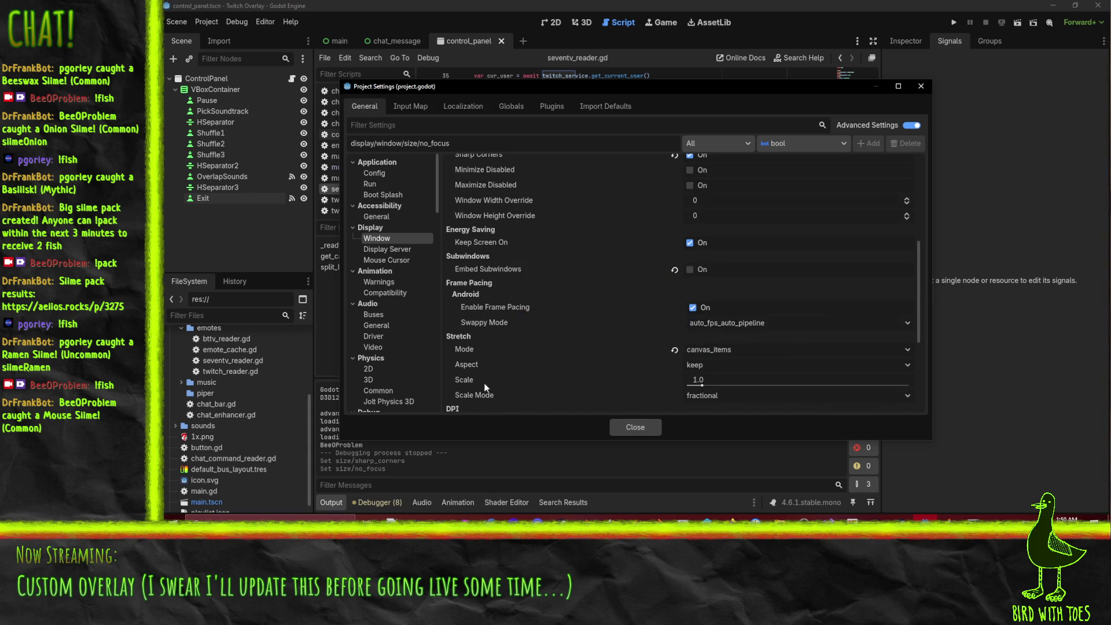
scroll(553, 349, down, 3)
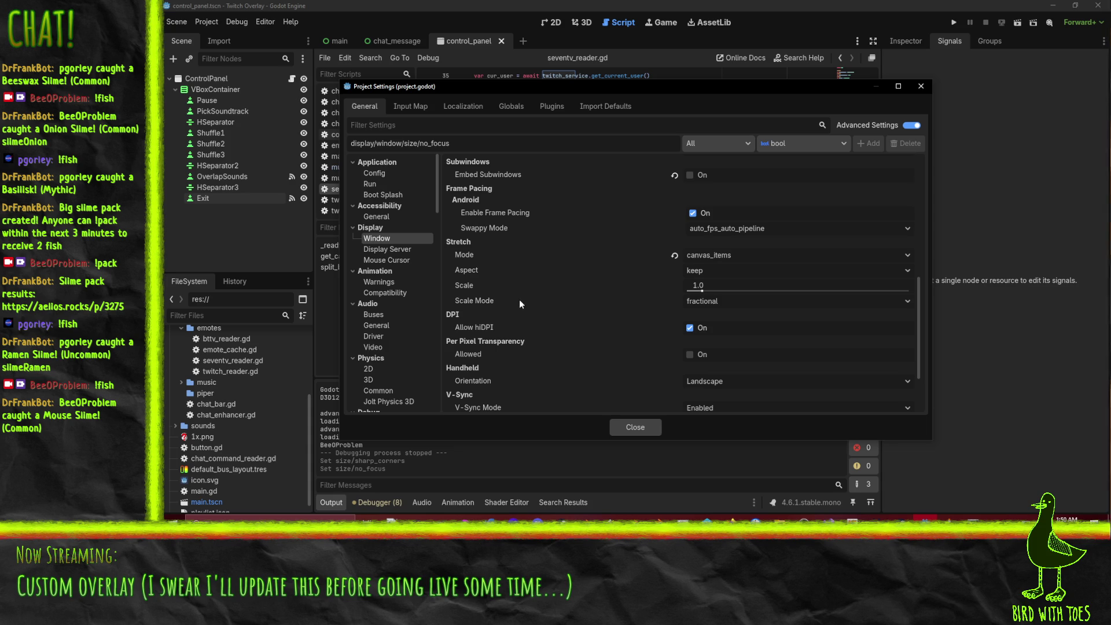
scroll(524, 301, down, 2)
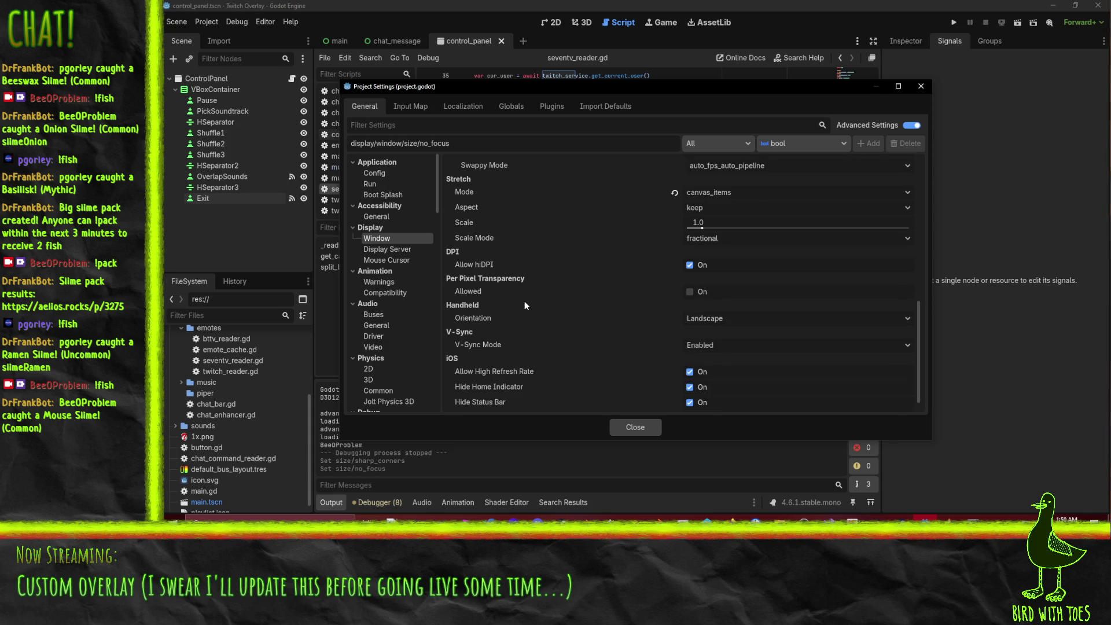
click(689, 297)
click(690, 293)
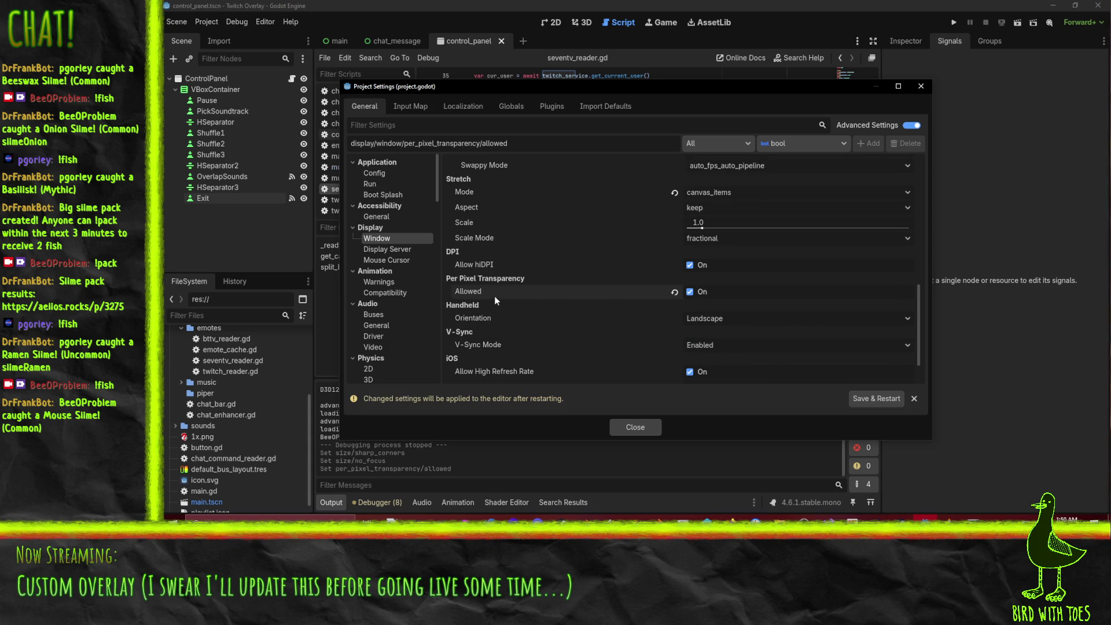
mouse_move(494, 297)
click(863, 401)
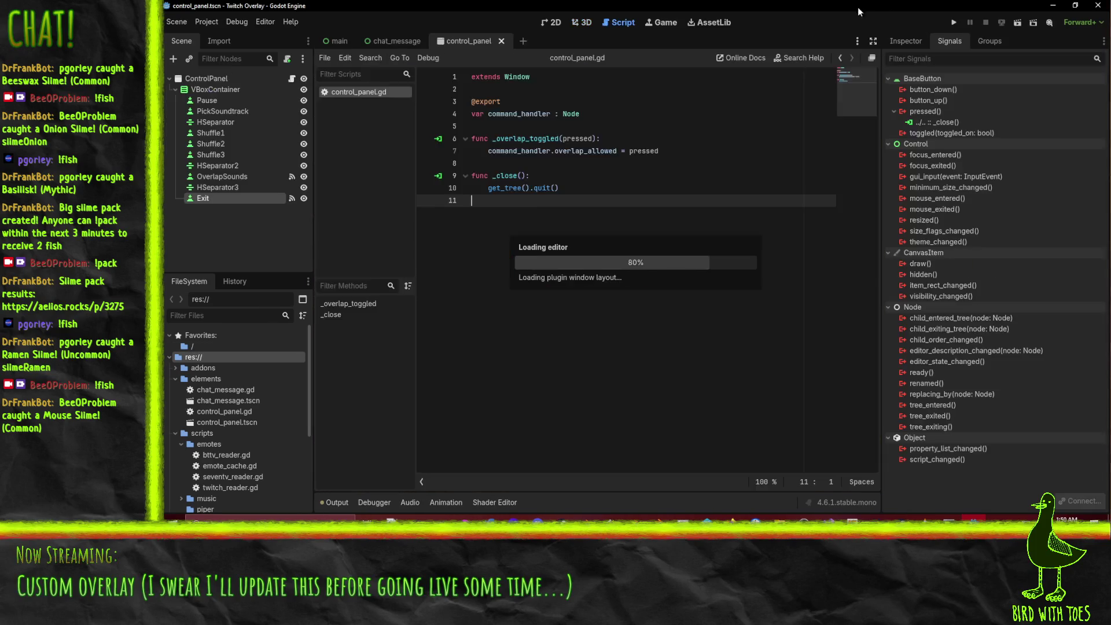
- Rerun the overlay over the editor and drag the Controls window off to the right
click(956, 20)
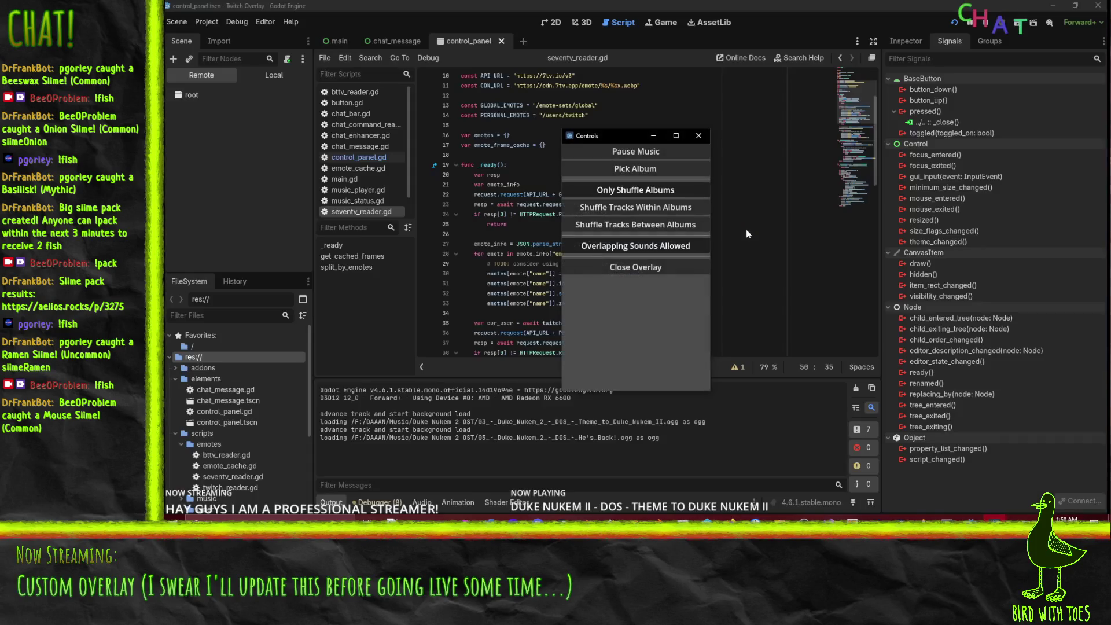
drag(603, 137, 1110, 145)
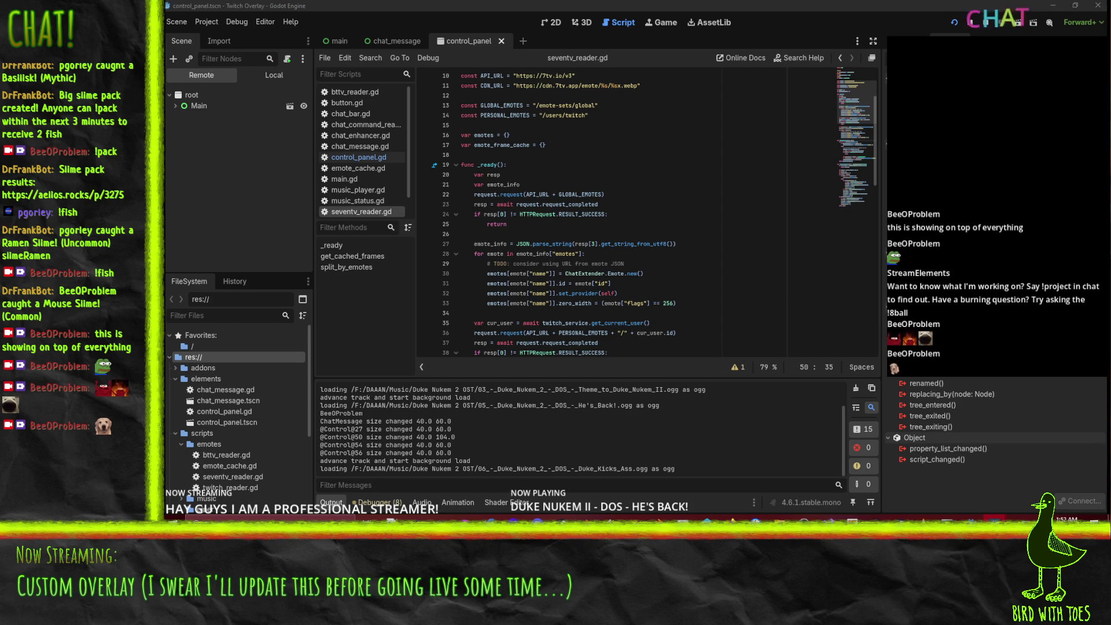
- Stop the running Twitch overlay with F8 so the debug session ends
key(F8)
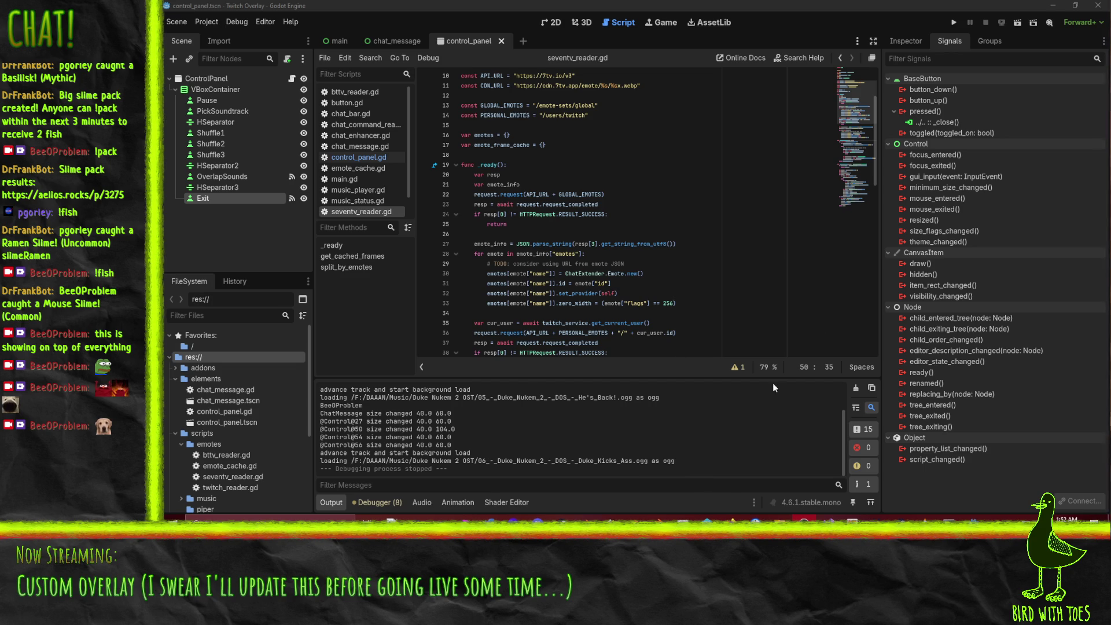
- In the P4V Workspace view, open control_panel.tscn for add in the default changelist
click(974, 517)
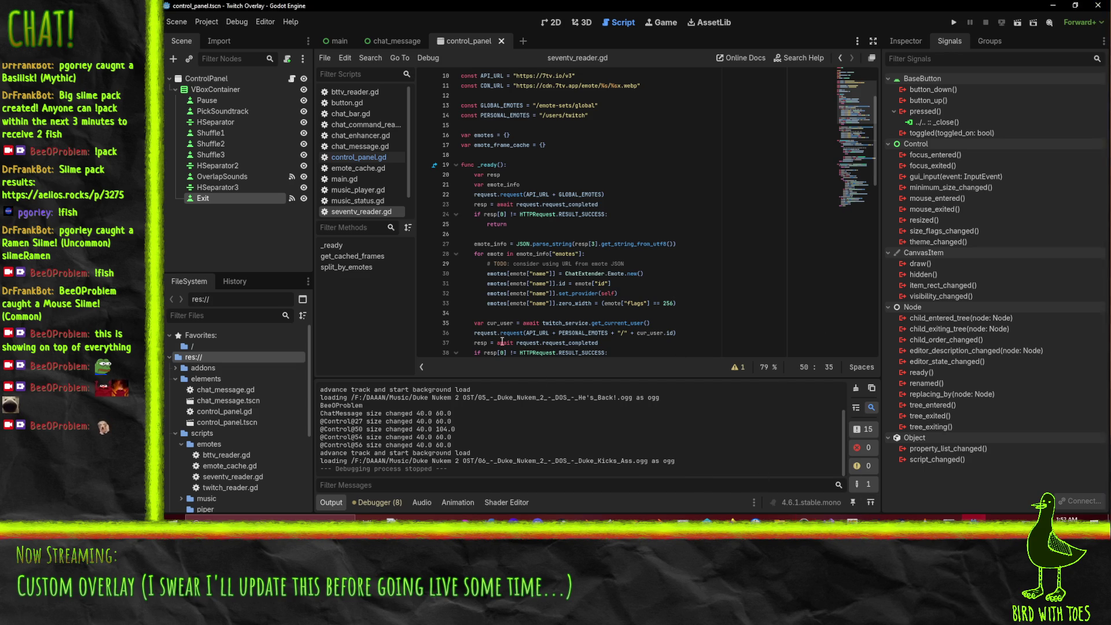
click(718, 518)
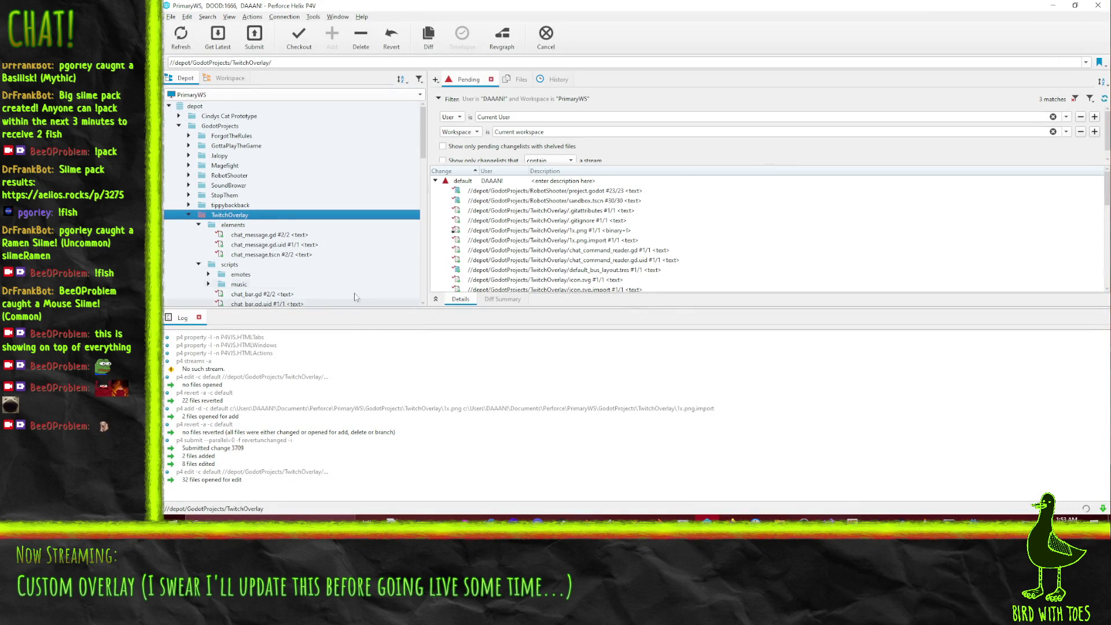
scroll(559, 283, down, 3)
scroll(559, 283, down, 2)
click(230, 78)
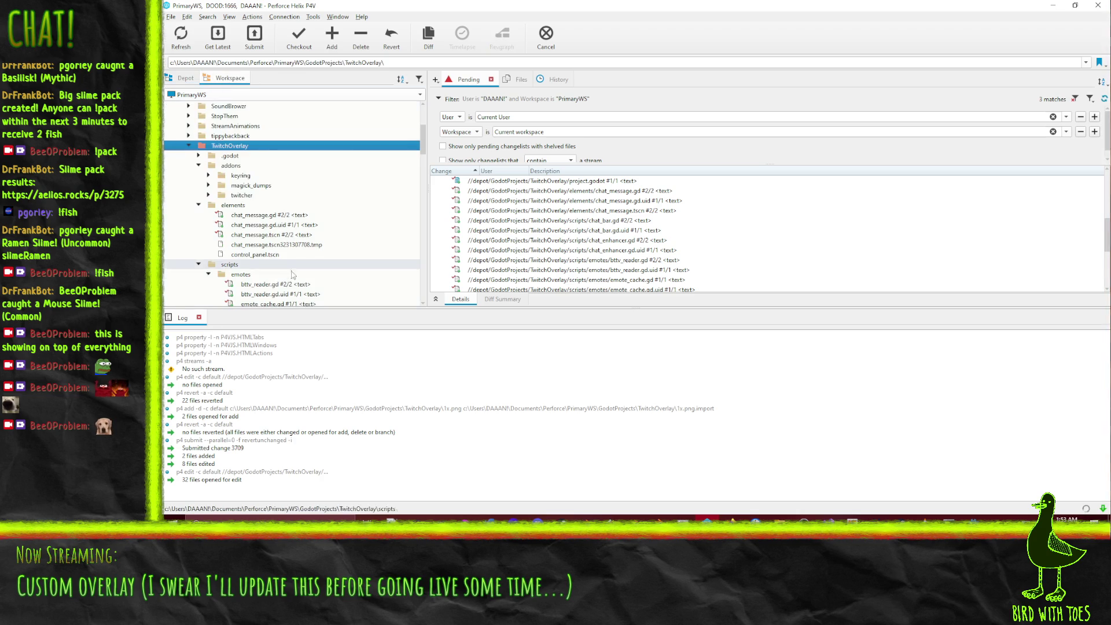
click(236, 256)
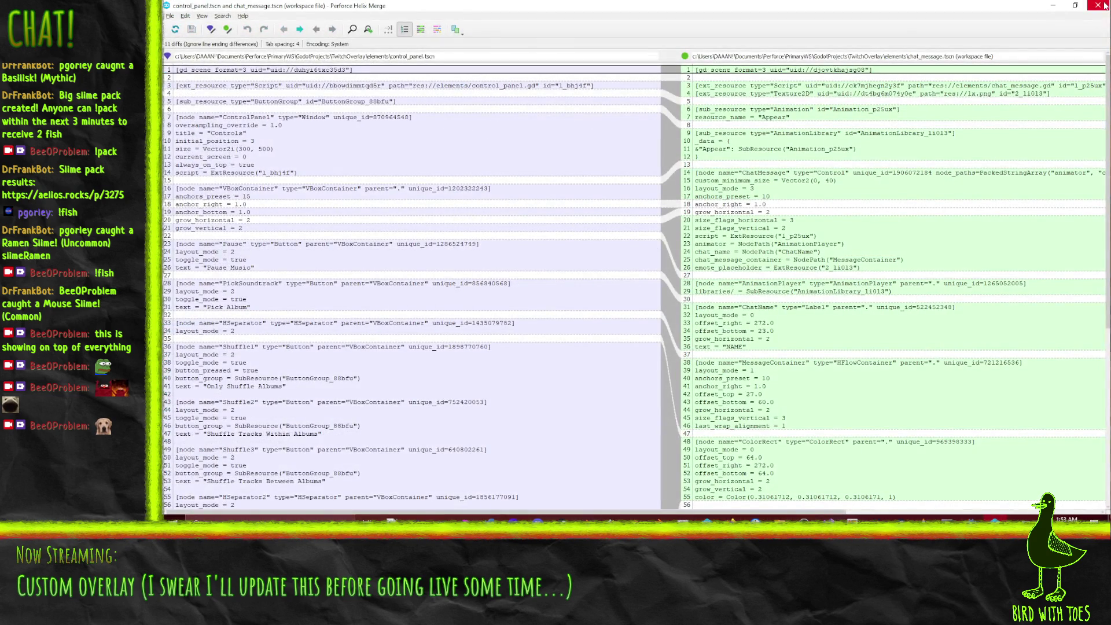
click(1104, 6)
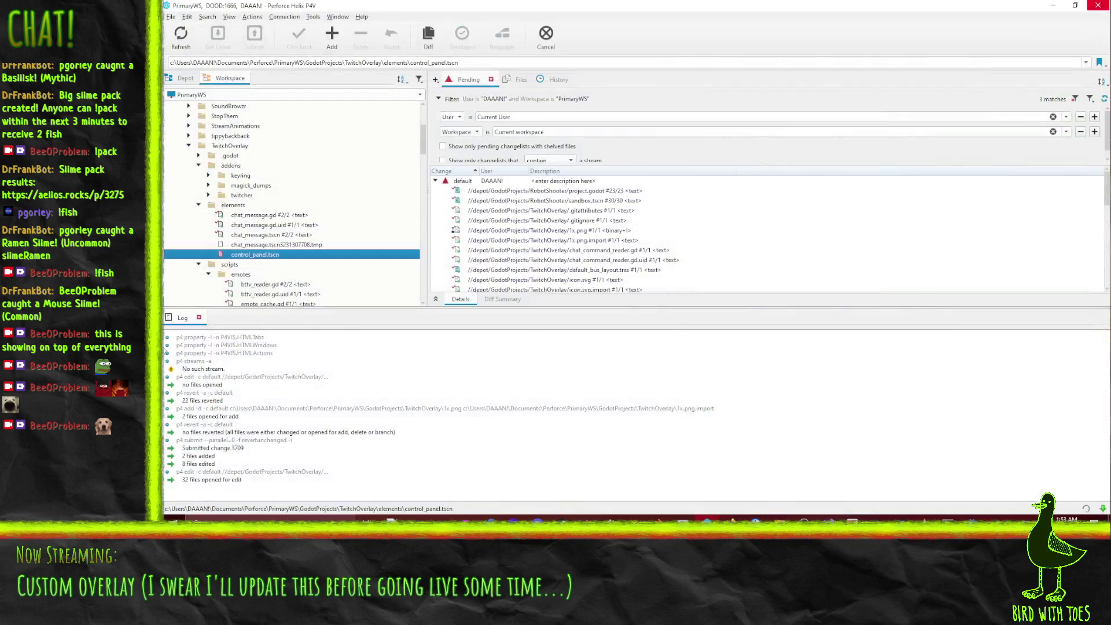
drag(470, 184, 467, 183)
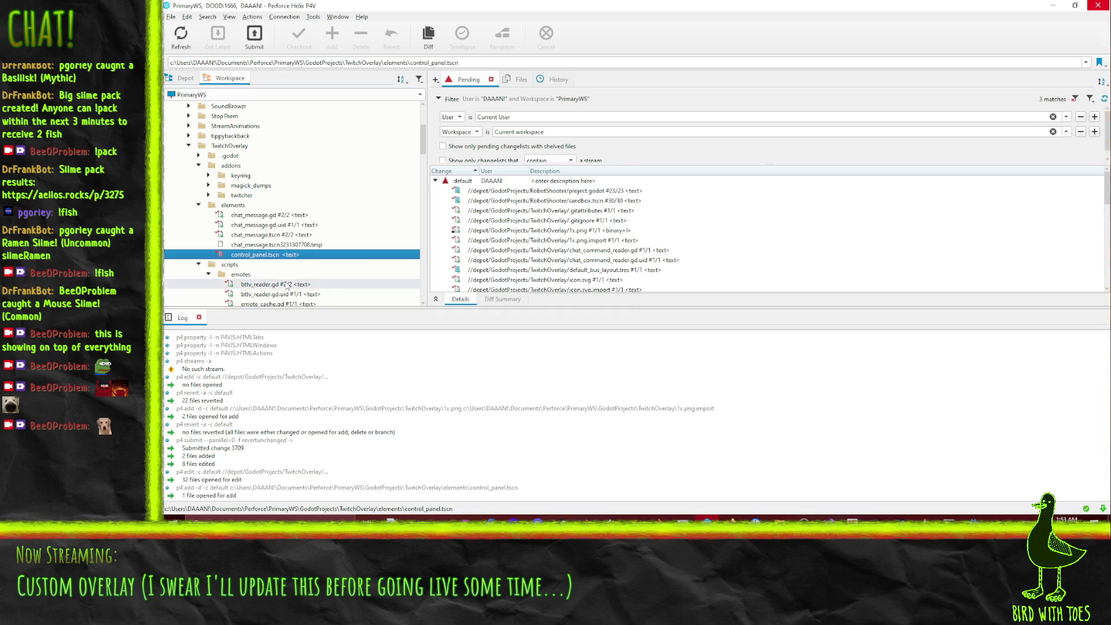
- Collapse the addons, elements, emotes scripts, music and sounds folders, then return to Godot
scroll(292, 277, down, 6)
scroll(292, 290, down, 5)
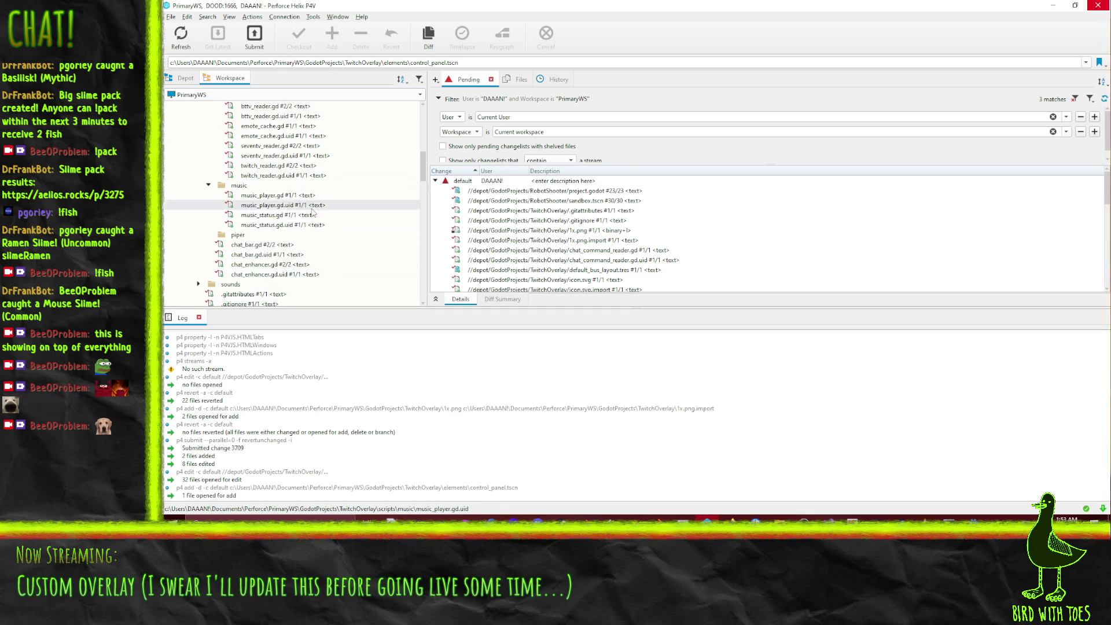
scroll(318, 211, up, 8)
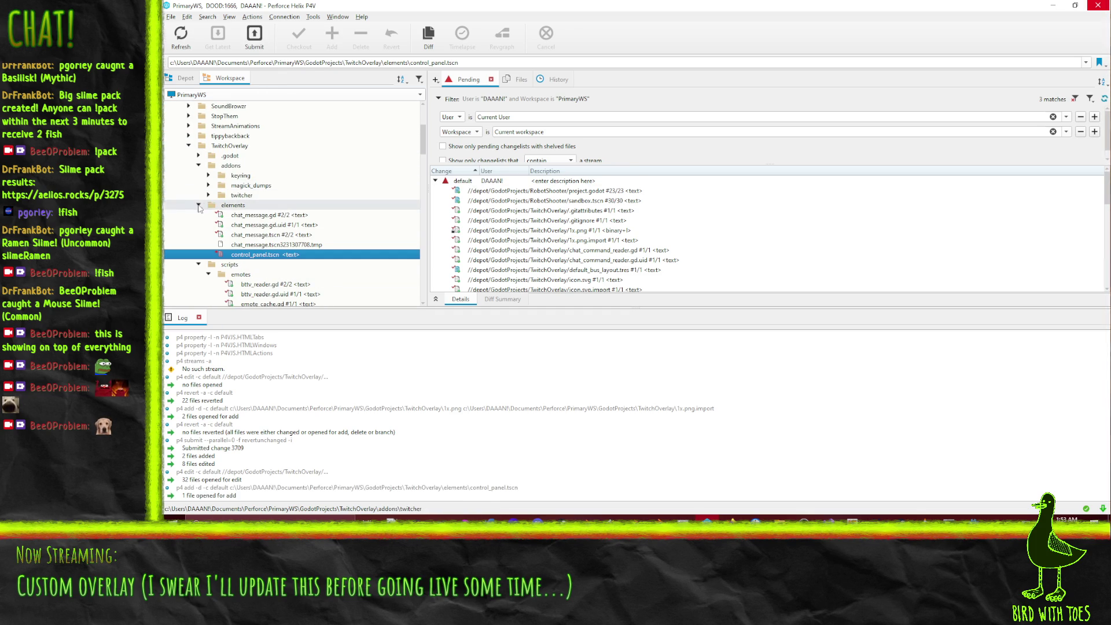
click(198, 166)
click(198, 176)
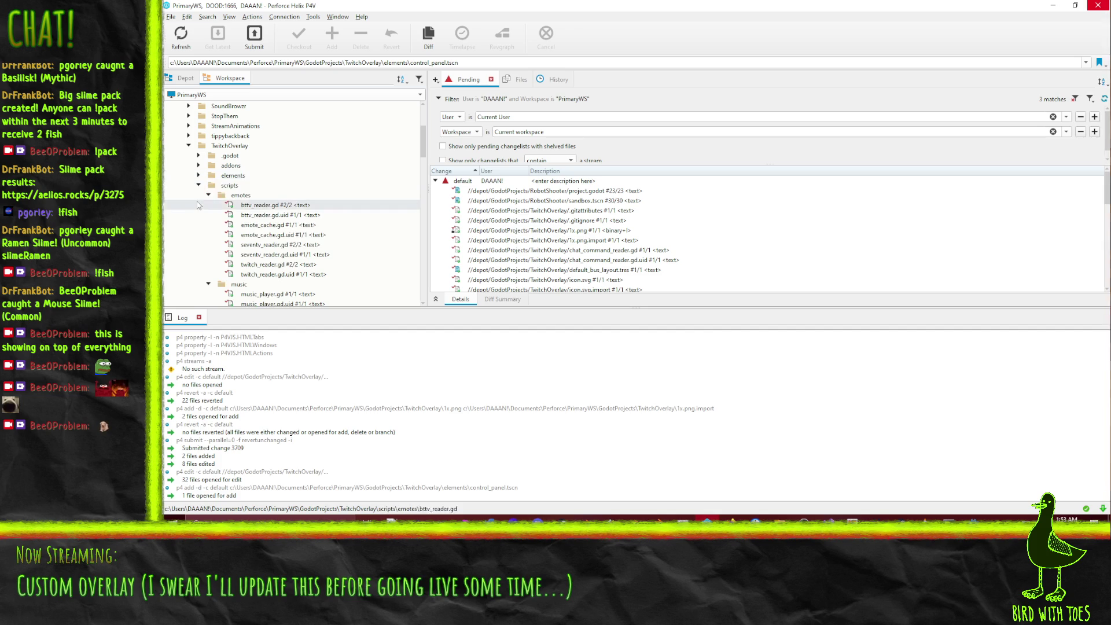
click(208, 195)
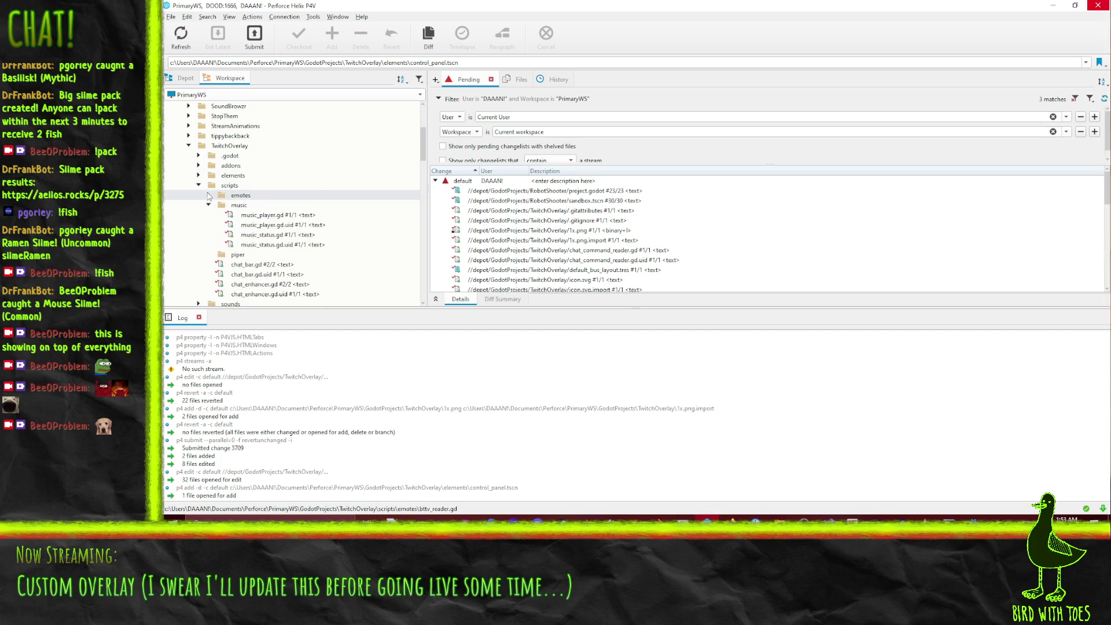
click(209, 205)
click(198, 264)
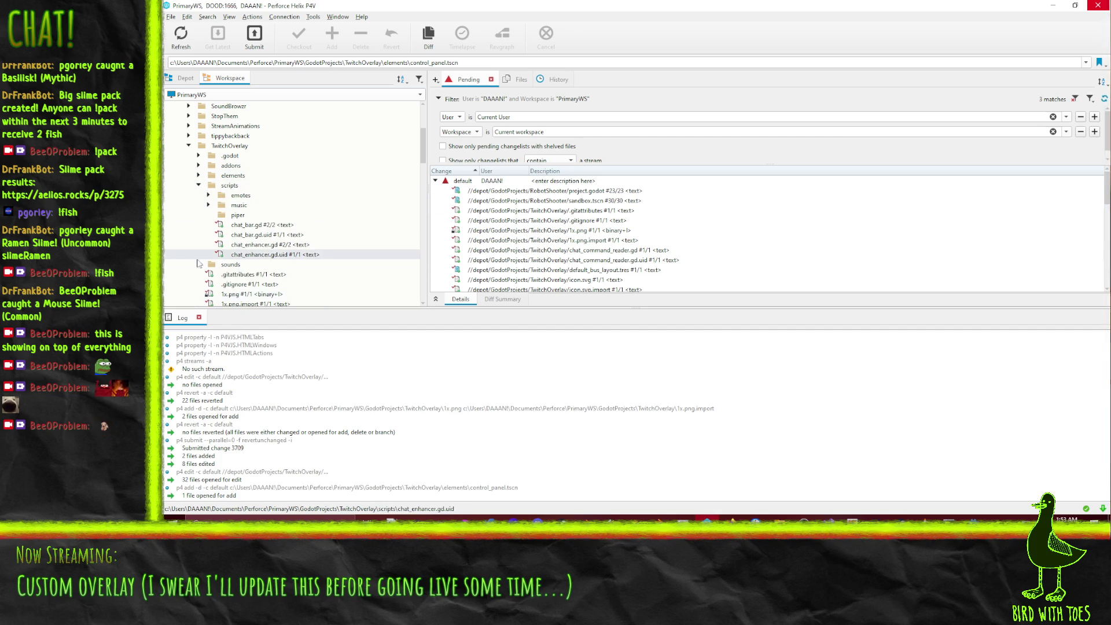
click(266, 244)
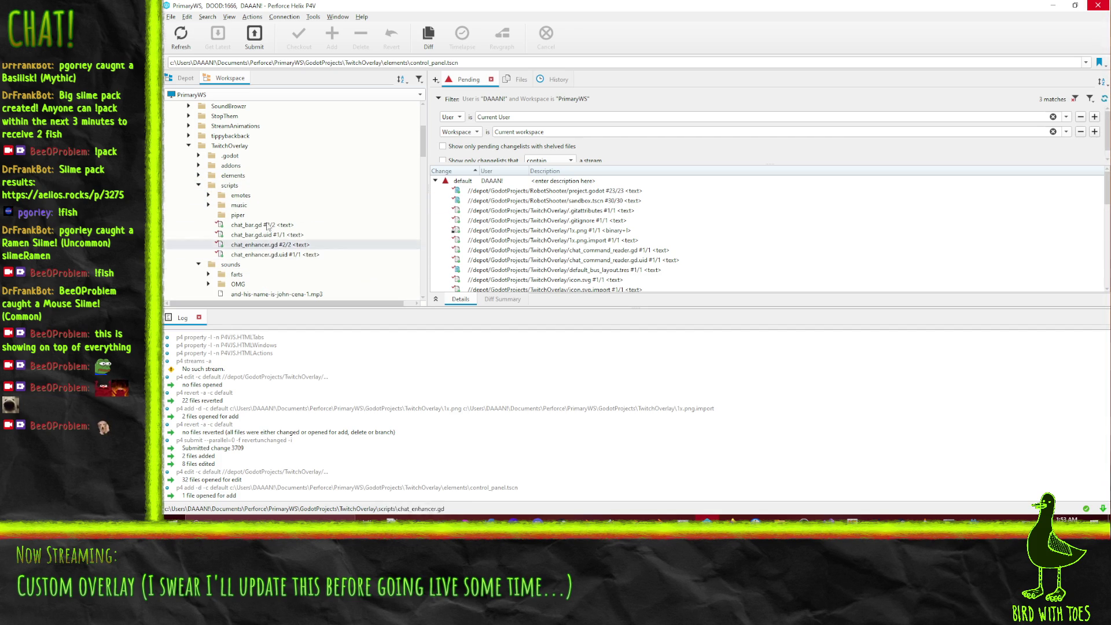
click(197, 264)
key(Up)
key(Down)
key(Down)
key(Down)
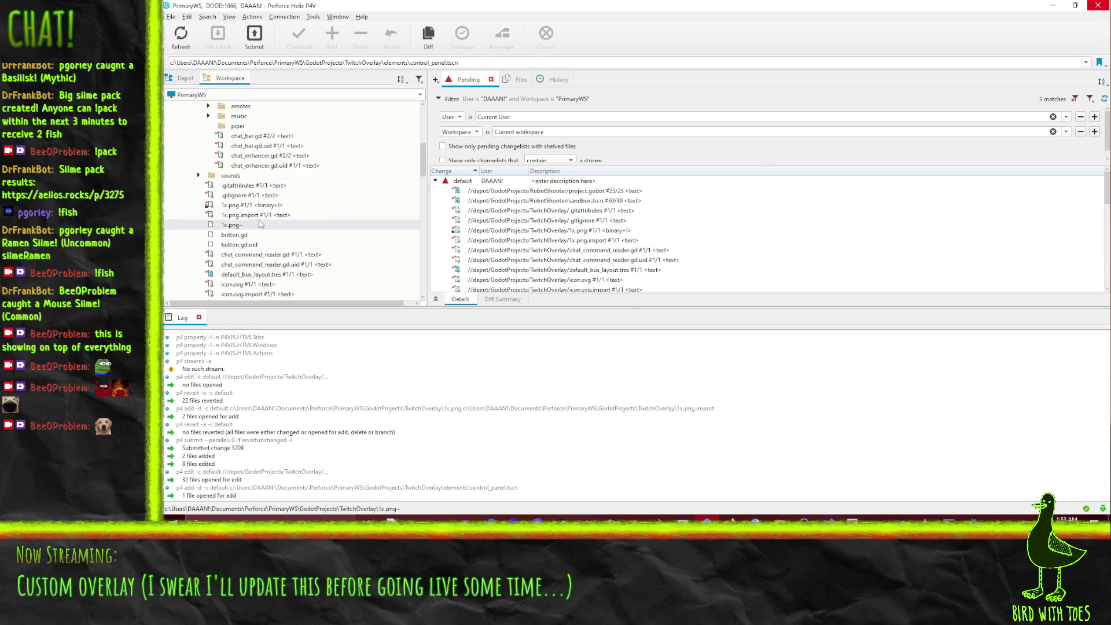
scroll(263, 246, down, 2)
click(560, 270)
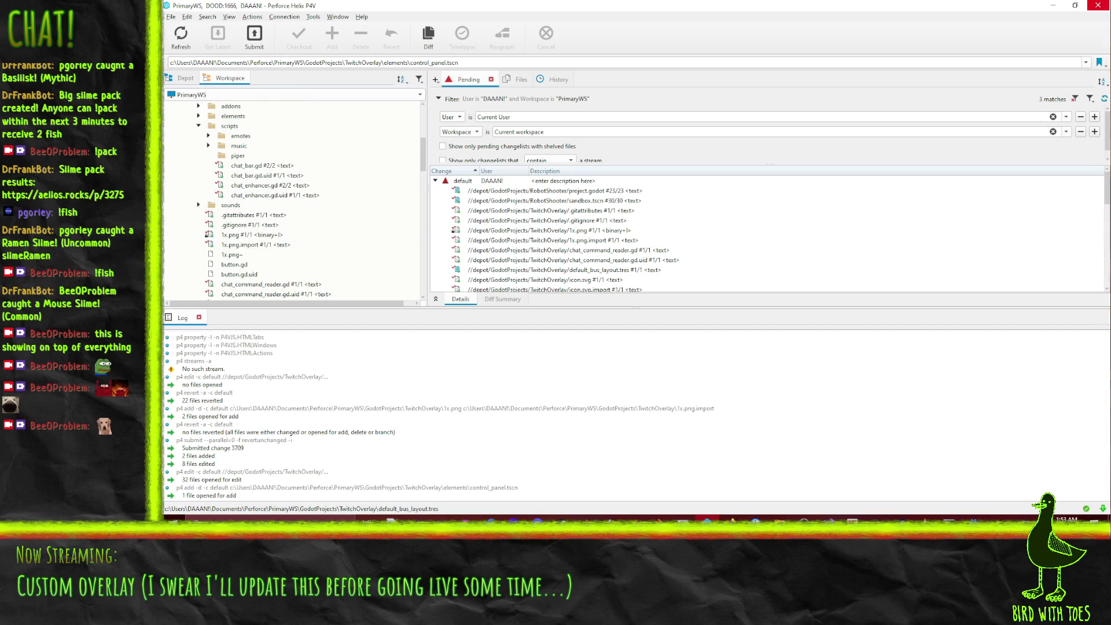
key(alt+Tab)
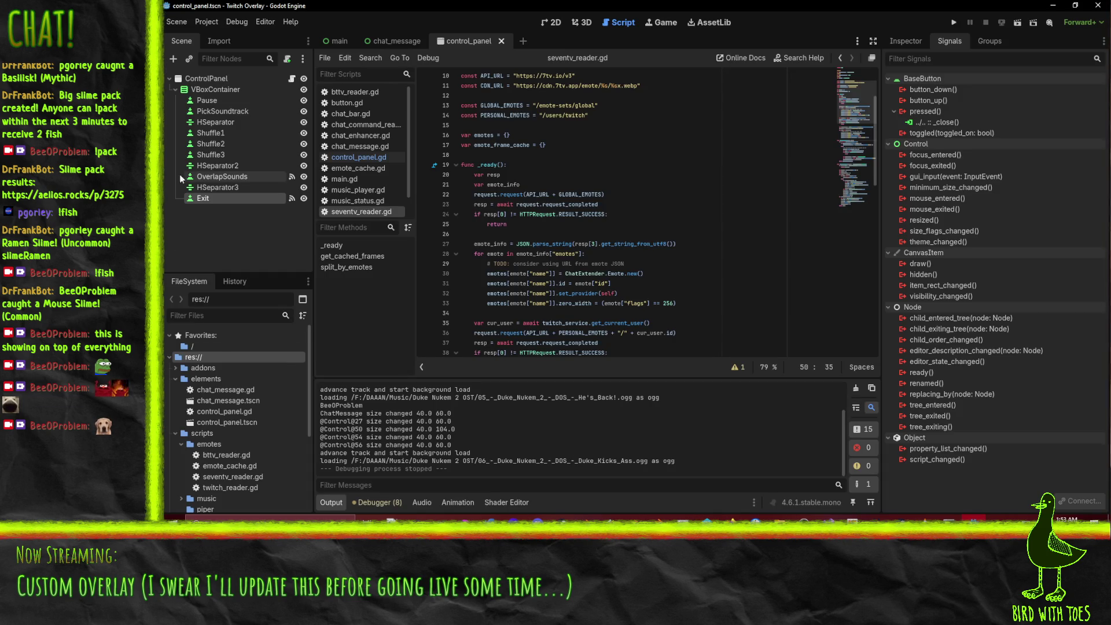
- Filter FileSystem for 'contr' and move control_panel.gd from elements up to res://
scroll(209, 457, down, 3)
scroll(225, 451, up, 5)
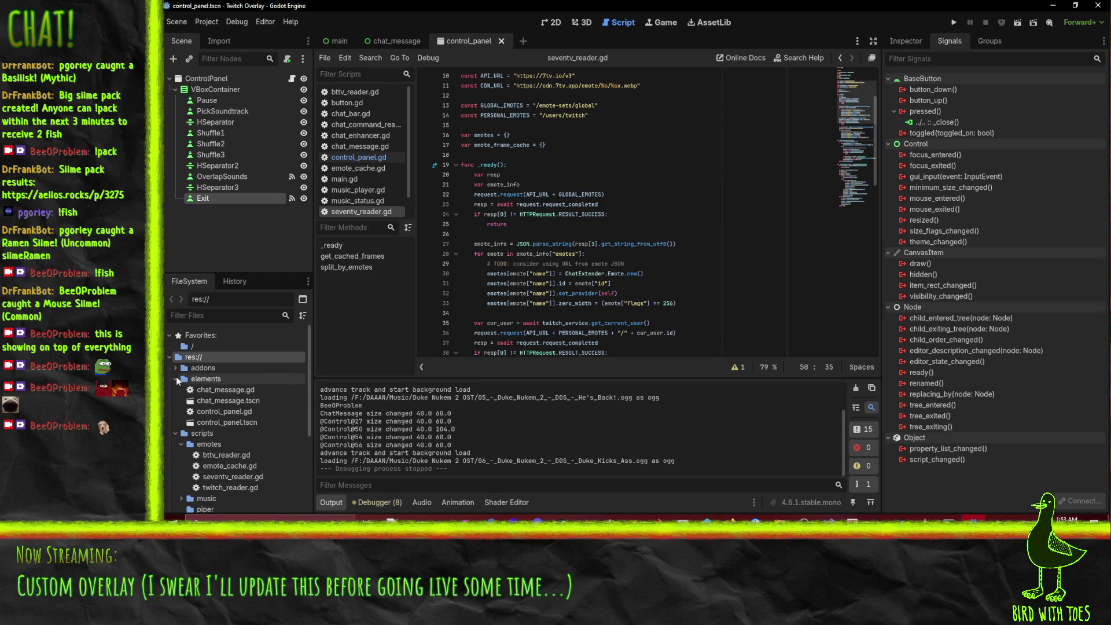
click(175, 376)
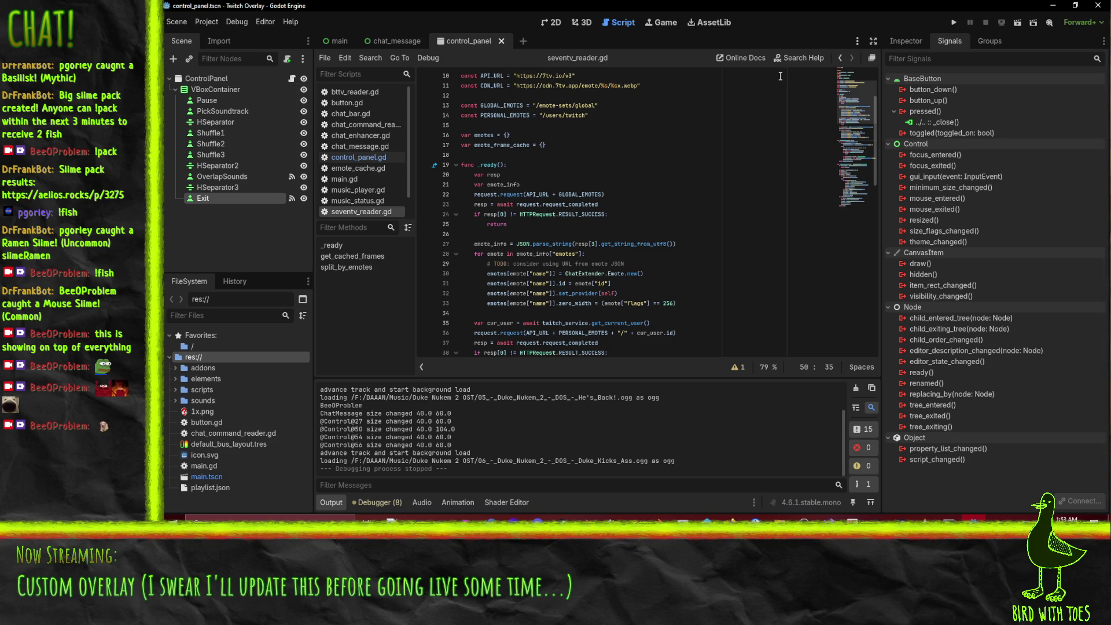
click(226, 315)
text(contr)
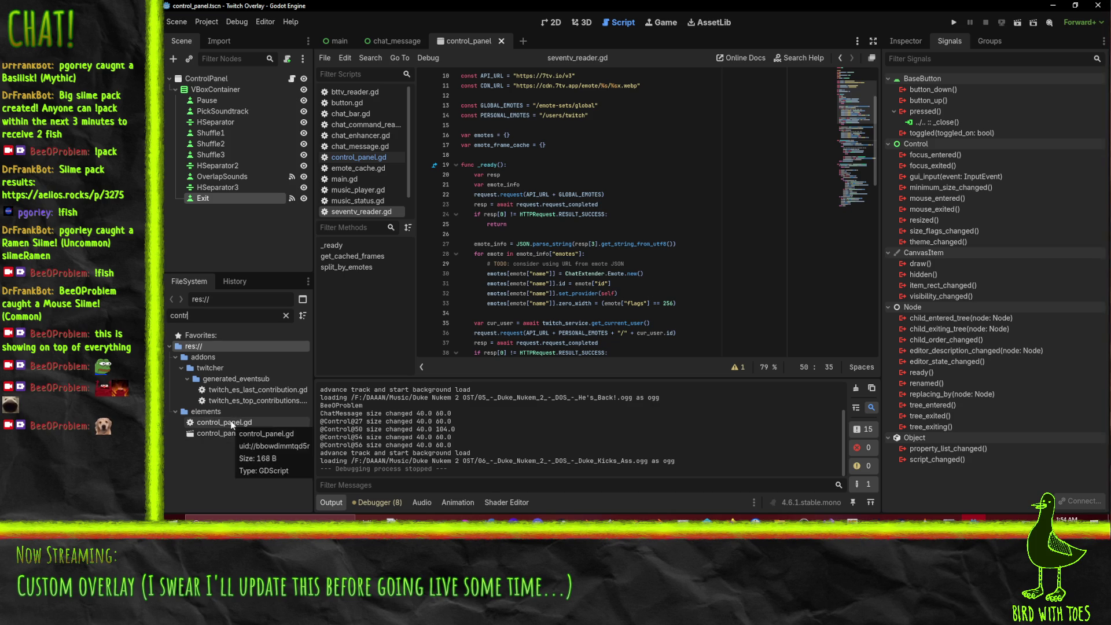
click(231, 424)
drag(232, 424, 188, 346)
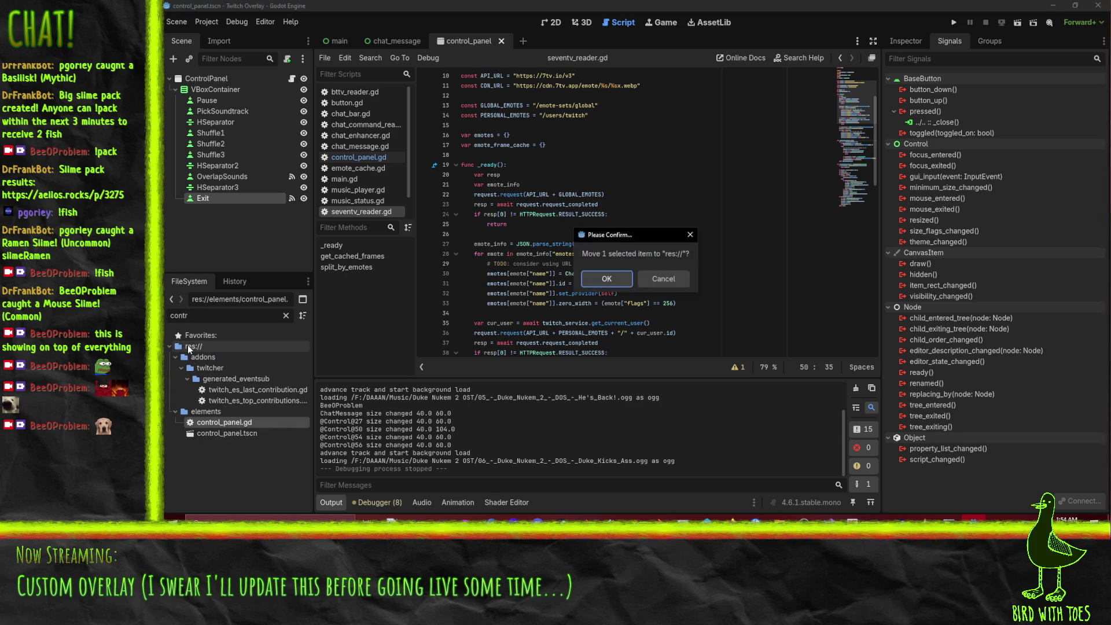
click(609, 279)
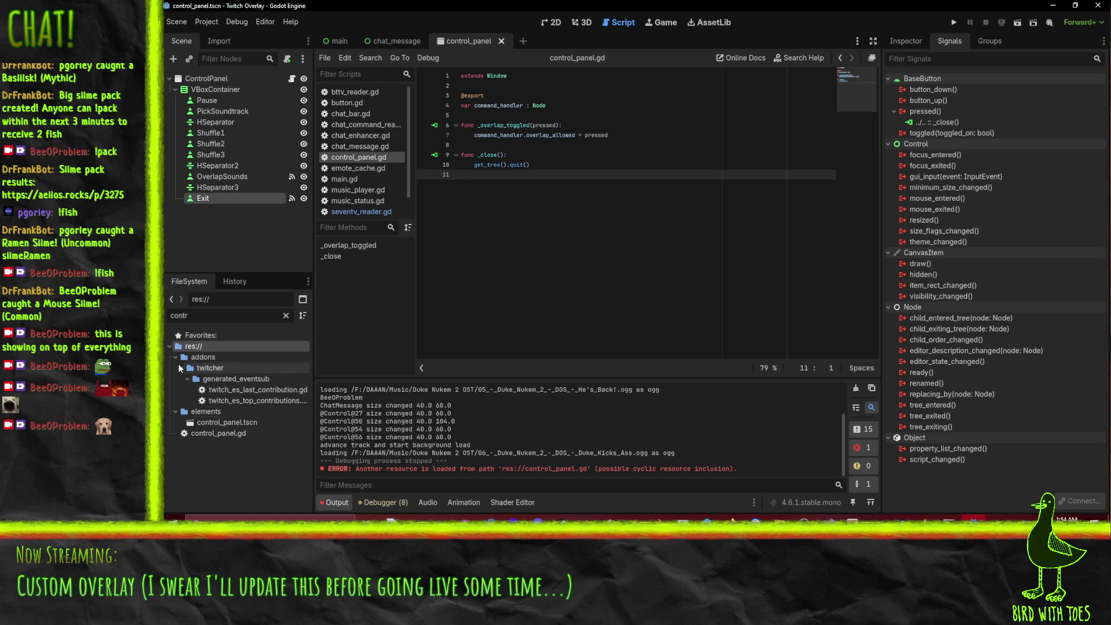
- Clear the filter and drop control_panel.gd into the scripts folder, confirming the move
click(286, 316)
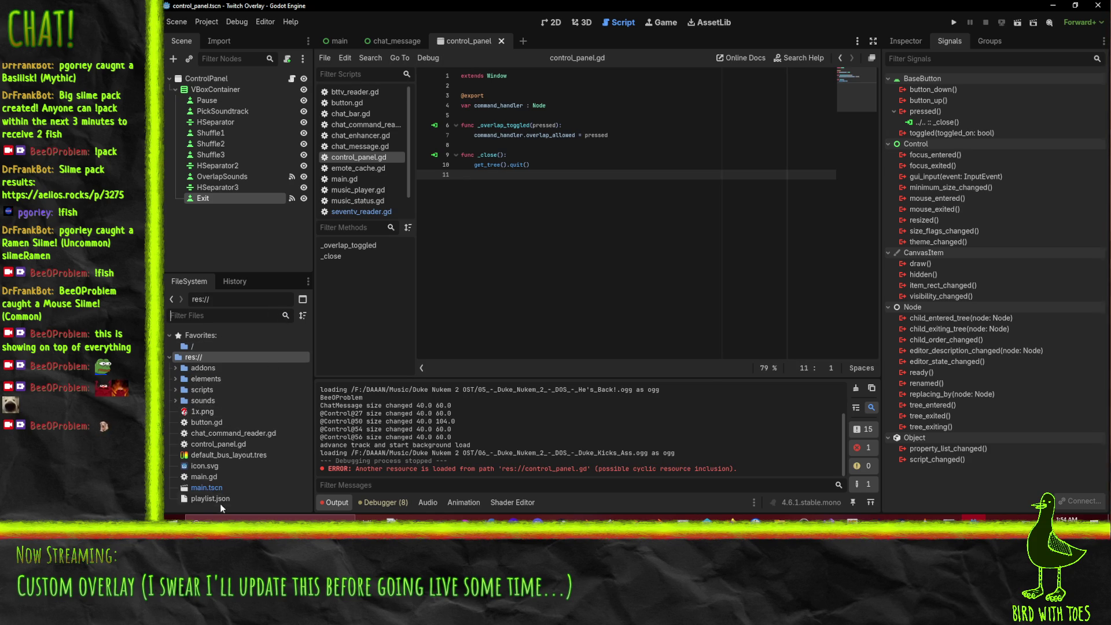
drag(222, 447, 201, 391)
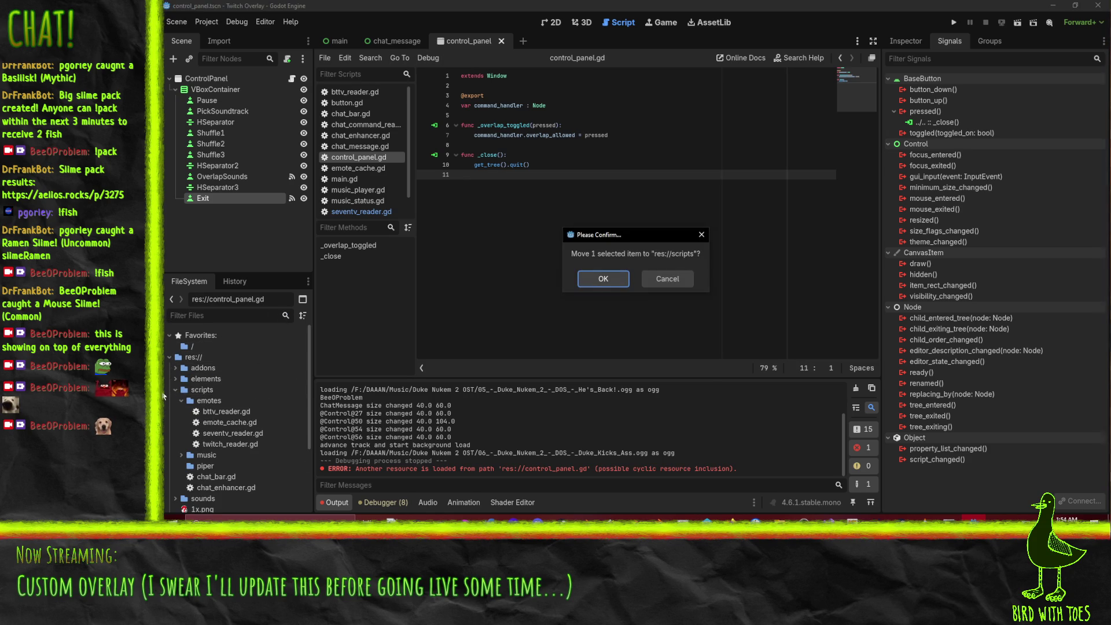
click(623, 283)
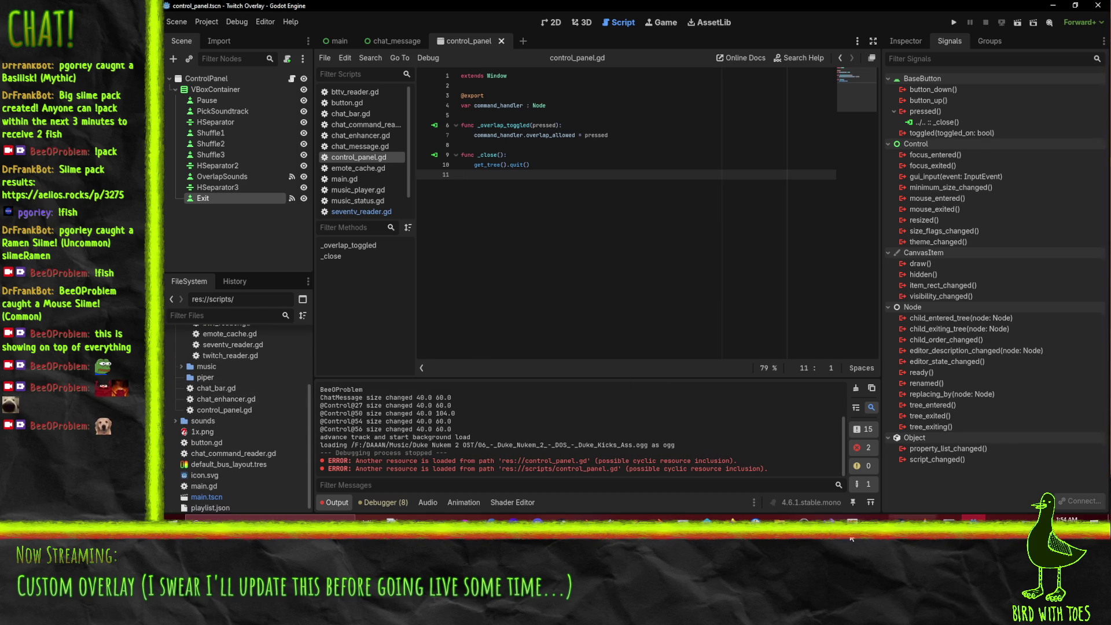
- Open scripts/control_panel.gd and its .uid for add, then revert unchanged files
click(701, 537)
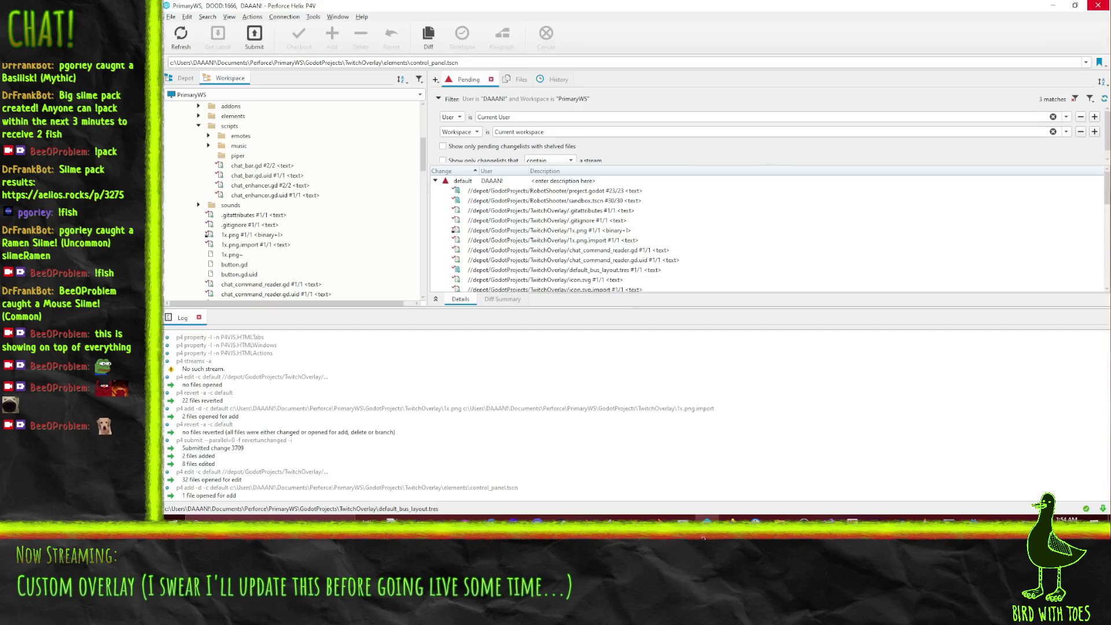
click(351, 218)
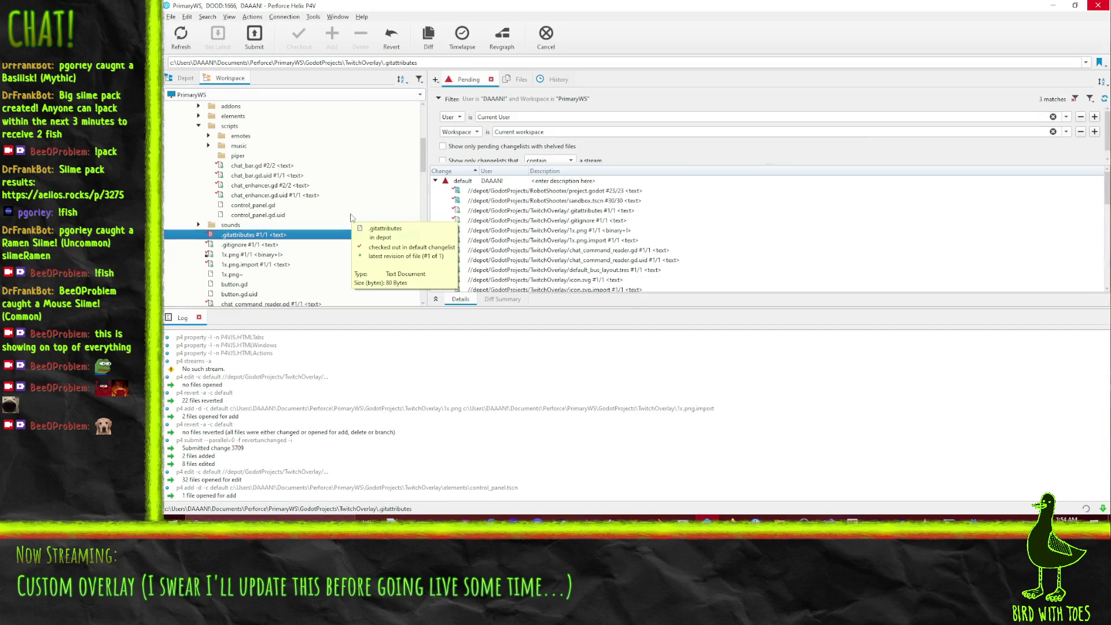
click(282, 207)
shift+click(282, 215)
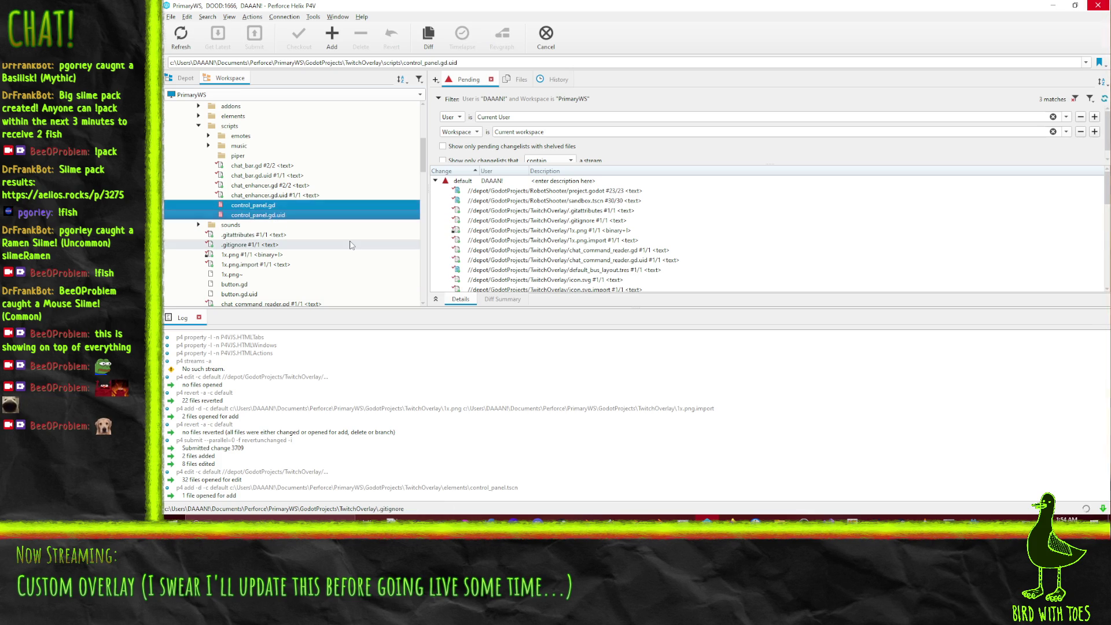
drag(474, 184, 475, 184)
right_click(473, 183)
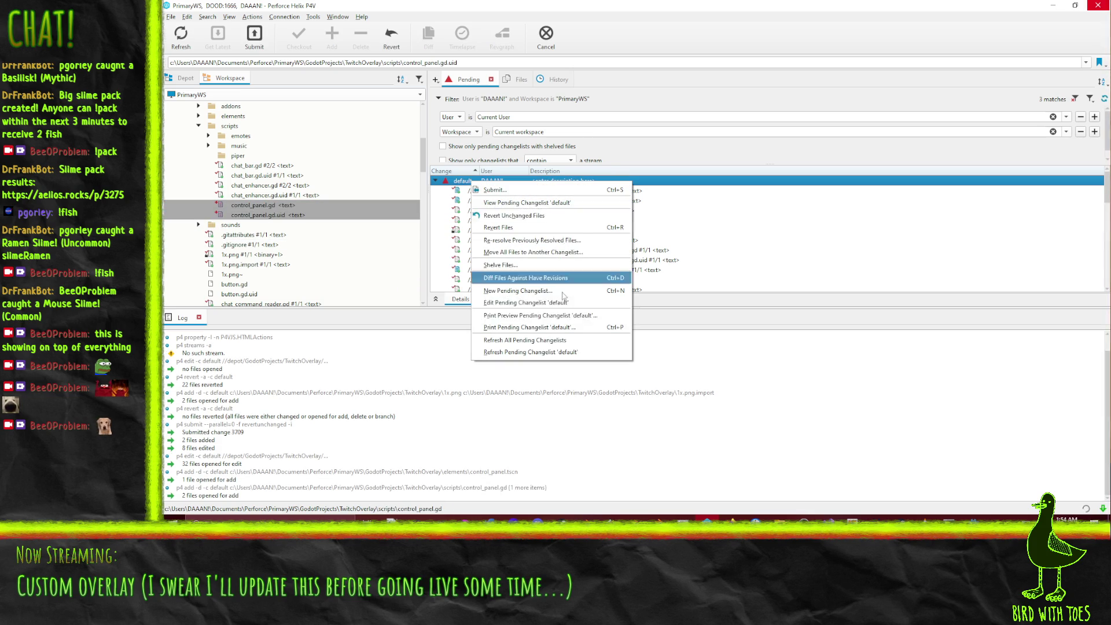
click(544, 215)
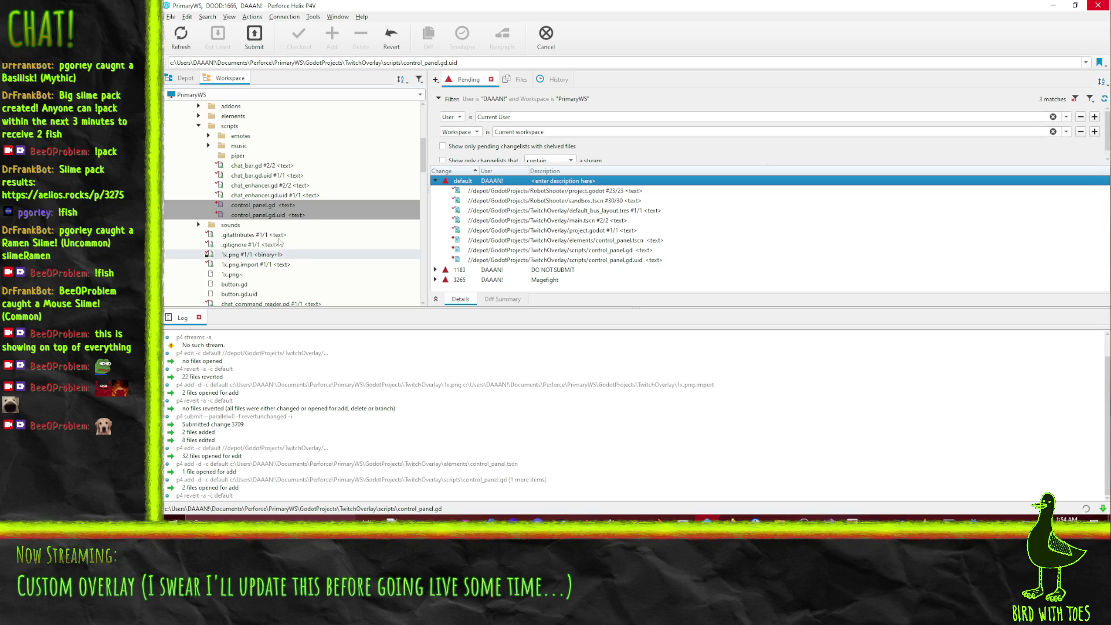
- Select default_bus_layout.tres through control_panel.gd.uid in the default changelist and submit them
click(536, 260)
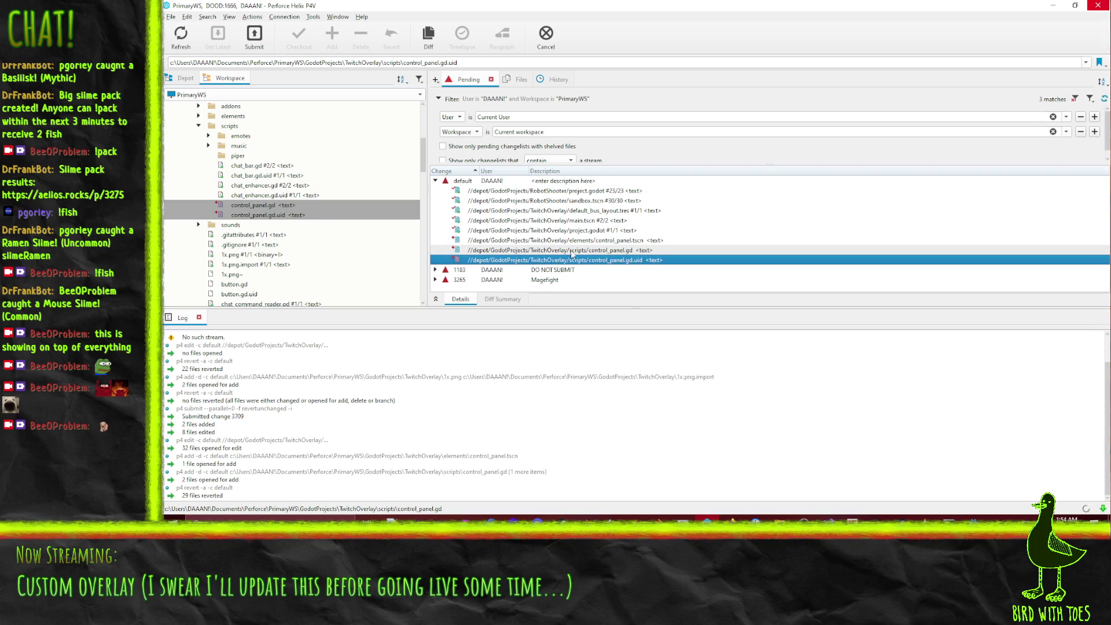
shift+click(597, 213)
right_click(596, 210)
click(658, 265)
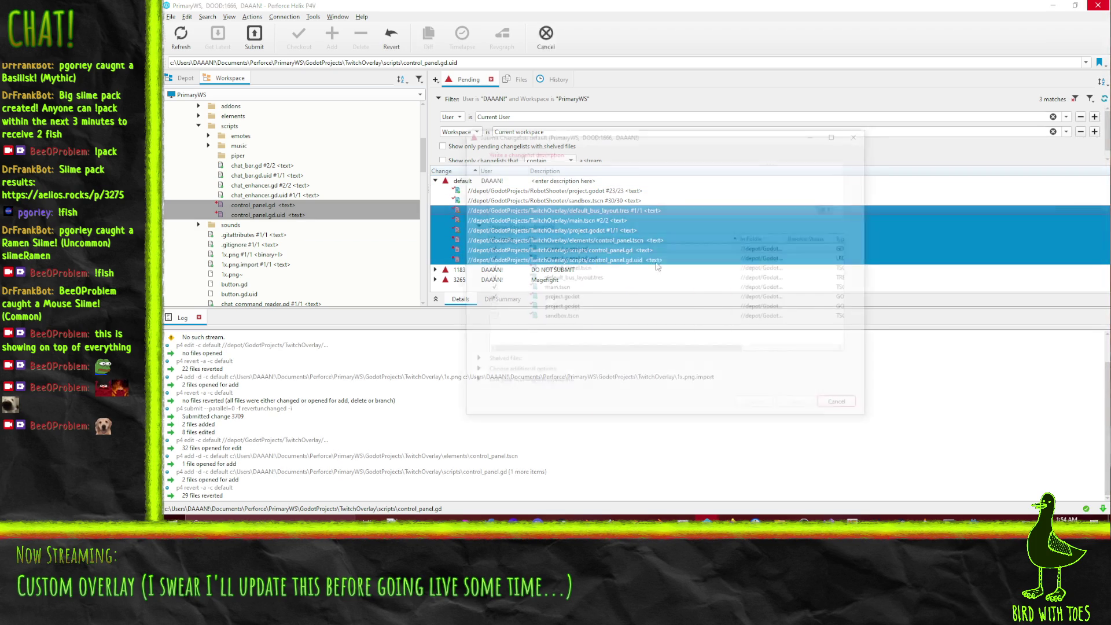